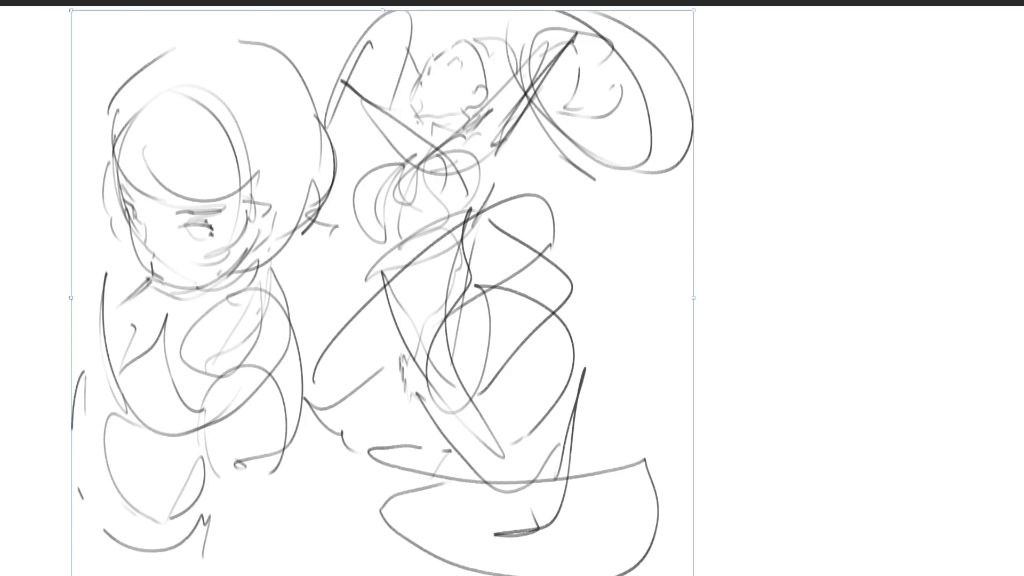
Commit the transform and sketch an oval head with cross guidelines for a new right-hand figure.
{"action": "key", "text": "Return"}
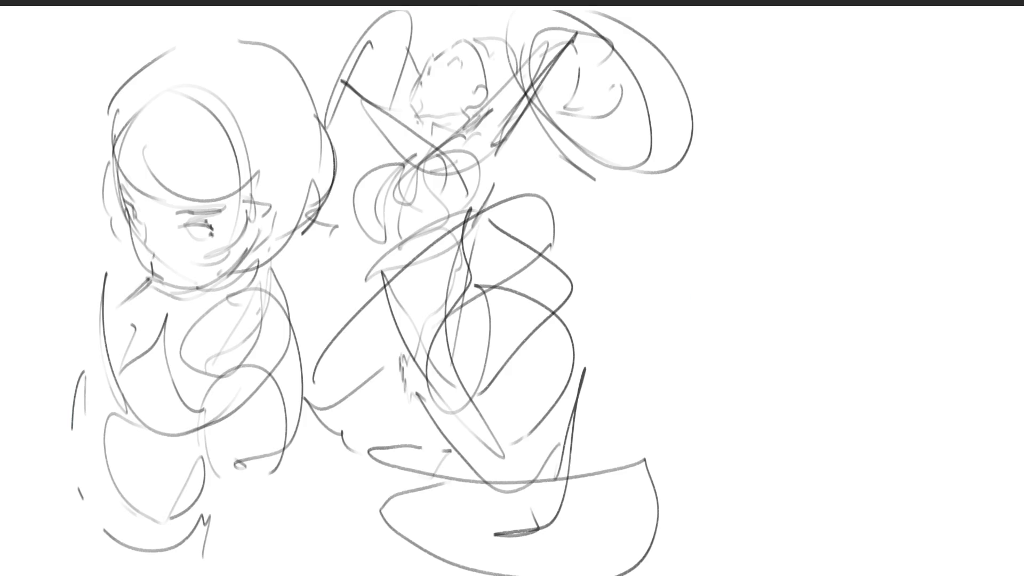
{"action": "mouse_move", "coordinate": [779, 66]}
{"action": "left_mouse_down"}
{"action": "mouse_move", "coordinate": [805, 64]}
{"action": "mouse_move", "coordinate": [829, 139]}
{"action": "mouse_move", "coordinate": [818, 168]}
{"action": "mouse_move", "coordinate": [791, 125]}
{"action": "left_mouse_up"}
{"action": "mouse_move", "coordinate": [790, 89]}
{"action": "left_mouse_down"}
{"action": "mouse_move", "coordinate": [819, 125]}
{"action": "mouse_move", "coordinate": [778, 101]}
{"action": "mouse_move", "coordinate": [829, 104]}
{"action": "mouse_move", "coordinate": [803, 154]}
{"action": "mouse_move", "coordinate": [850, 91]}
{"action": "mouse_move", "coordinate": [773, 99]}
{"action": "mouse_move", "coordinate": [893, 47]}
{"action": "mouse_move", "coordinate": [787, 233]}
{"action": "mouse_move", "coordinate": [800, 261]}
{"action": "mouse_move", "coordinate": [848, 244]}
{"action": "mouse_move", "coordinate": [851, 208]}
{"action": "mouse_move", "coordinate": [767, 197]}
{"action": "mouse_move", "coordinate": [707, 144]}
{"action": "mouse_move", "coordinate": [669, 166]}
{"action": "mouse_move", "coordinate": [779, 163]}
{"action": "mouse_move", "coordinate": [749, 270]}
{"action": "mouse_move", "coordinate": [895, 197]}
{"action": "mouse_move", "coordinate": [901, 256]}
{"action": "mouse_move", "coordinate": [783, 299]}
{"action": "mouse_move", "coordinate": [919, 291]}
{"action": "mouse_move", "coordinate": [948, 301]}
{"action": "mouse_move", "coordinate": [758, 222]}
{"action": "mouse_move", "coordinate": [885, 375]}
{"action": "mouse_move", "coordinate": [790, 363]}
{"action": "mouse_move", "coordinate": [976, 363]}
{"action": "mouse_move", "coordinate": [885, 381]}
{"action": "mouse_move", "coordinate": [789, 314]}
{"action": "mouse_move", "coordinate": [921, 355]}
{"action": "mouse_move", "coordinate": [914, 530]}
{"action": "mouse_move", "coordinate": [925, 574]}
{"action": "left_mouse_up"}
Rough in the right figure's hips and legs, then mirror the canvas view horizontally.
{"action": "left_click_drag", "start_coordinate": [783, 463], "coordinate": [773, 575]}
{"action": "left_click_drag", "start_coordinate": [820, 458], "coordinate": [775, 575]}
{"action": "mouse_move", "coordinate": [874, 454]}
{"action": "left_mouse_down"}
{"action": "mouse_move", "coordinate": [926, 447]}
{"action": "mouse_move", "coordinate": [954, 570]}
{"action": "left_mouse_up"}
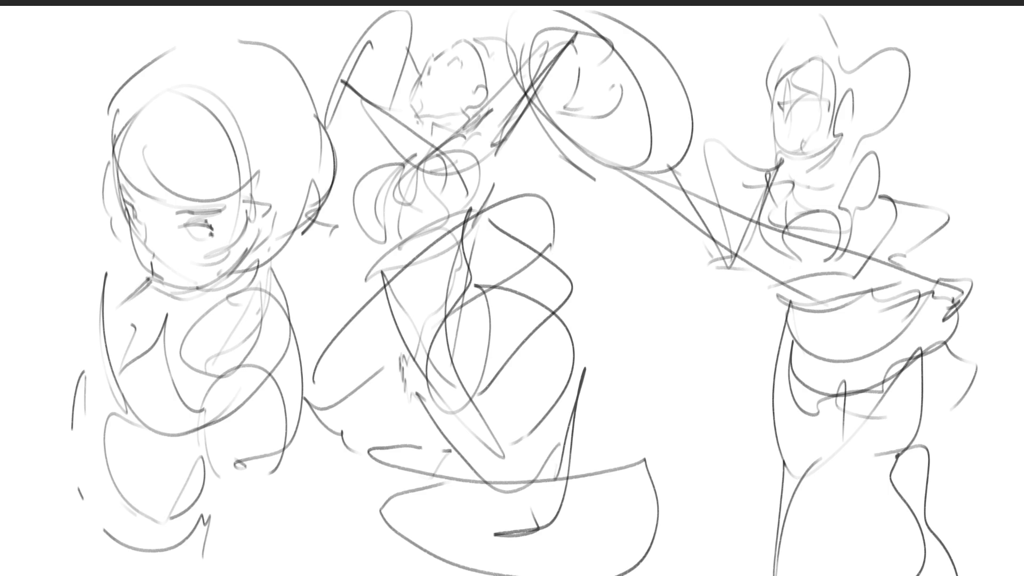
{"action": "key", "text": "m"}
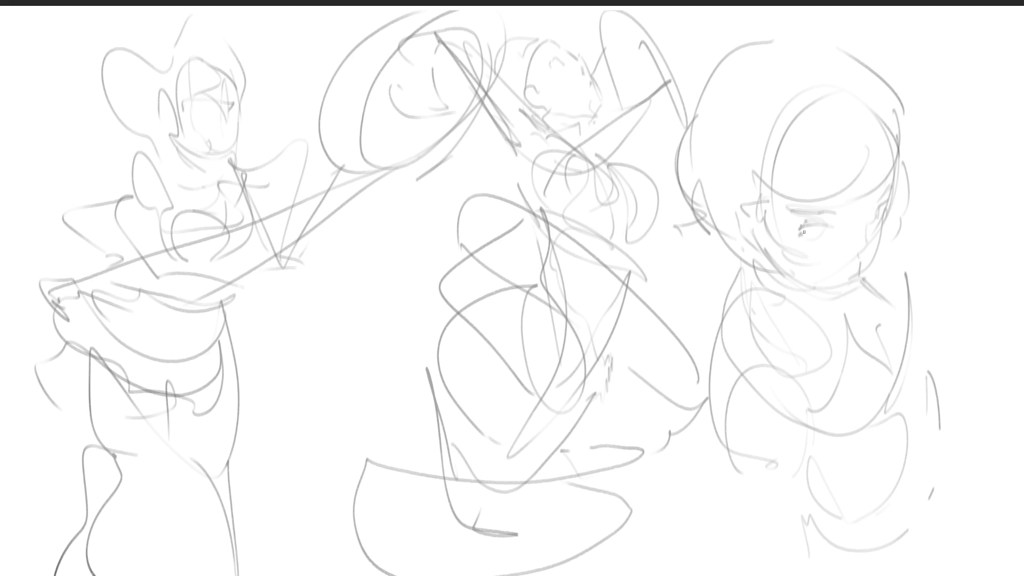
Darken the girl's eyes with pupils, upper lids and upper and lower lashes.
{"action": "mouse_move", "coordinate": [807, 227]}
{"action": "left_mouse_down"}
{"action": "mouse_move", "coordinate": [808, 237]}
{"action": "mouse_move", "coordinate": [827, 225]}
{"action": "mouse_move", "coordinate": [818, 207]}
{"action": "mouse_move", "coordinate": [799, 213]}
{"action": "left_mouse_up"}
{"action": "mouse_move", "coordinate": [890, 170]}
{"action": "left_mouse_down"}
{"action": "mouse_move", "coordinate": [870, 220]}
{"action": "mouse_move", "coordinate": [886, 202]}
{"action": "left_mouse_up"}
{"action": "left_click_drag", "start_coordinate": [894, 205], "coordinate": [885, 214]}
{"action": "left_click_drag", "start_coordinate": [889, 215], "coordinate": [883, 218]}
{"action": "left_click_drag", "start_coordinate": [815, 237], "coordinate": [803, 242]}
Draw the smiling mouth, cheek edge and jawline, redoing the jaw slightly lower.
{"action": "mouse_move", "coordinate": [864, 230]}
{"action": "left_mouse_down"}
{"action": "mouse_move", "coordinate": [869, 263]}
{"action": "mouse_move", "coordinate": [892, 282]}
{"action": "left_mouse_up"}
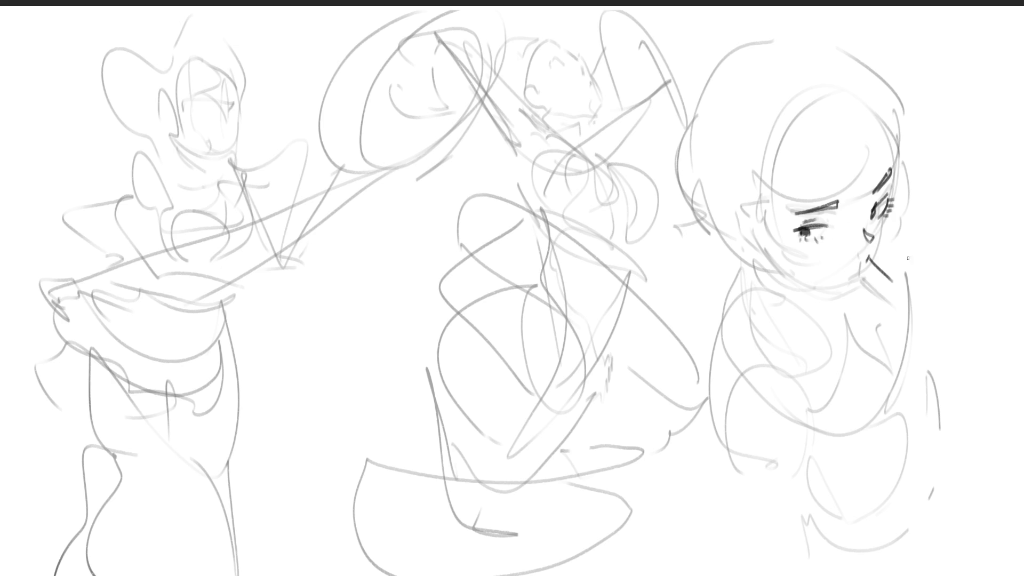
{"action": "left_click_drag", "start_coordinate": [896, 164], "coordinate": [870, 263]}
{"action": "left_click_drag", "start_coordinate": [782, 261], "coordinate": [864, 264]}
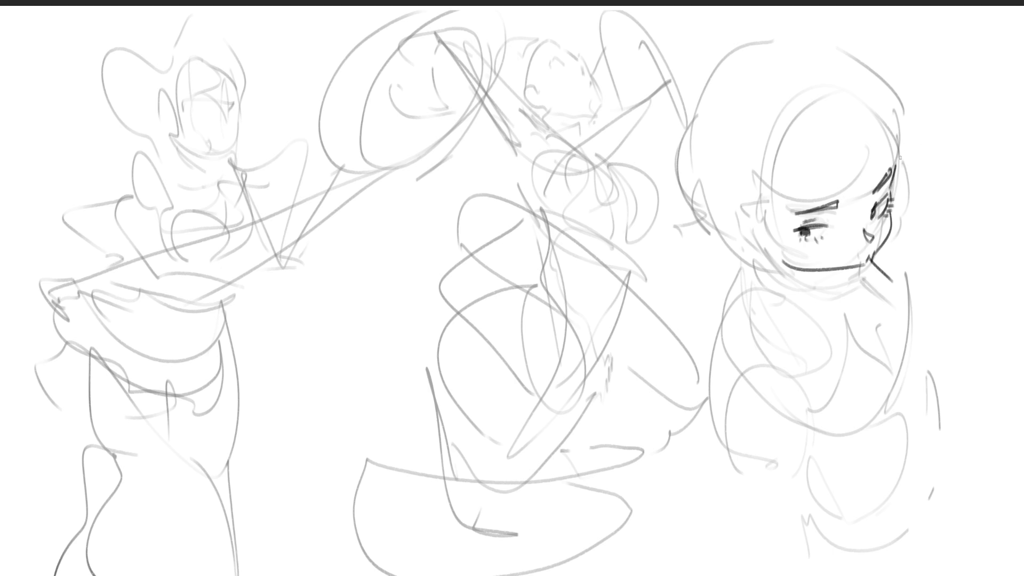
{"action": "key", "text": "ctrl+z"}
{"action": "left_click_drag", "start_coordinate": [786, 257], "coordinate": [860, 270]}
Draw the turtleneck collar under the jaw with folds and a lower curve.
{"action": "left_click_drag", "start_coordinate": [776, 256], "coordinate": [826, 287]}
{"action": "mouse_move", "coordinate": [836, 275]}
{"action": "left_mouse_down"}
{"action": "mouse_move", "coordinate": [839, 291]}
{"action": "mouse_move", "coordinate": [855, 282]}
{"action": "left_mouse_up"}
{"action": "mouse_move", "coordinate": [775, 273]}
{"action": "left_mouse_down"}
{"action": "mouse_move", "coordinate": [786, 293]}
{"action": "mouse_move", "coordinate": [849, 289]}
{"action": "left_mouse_up"}
{"action": "left_click_drag", "start_coordinate": [858, 276], "coordinate": [847, 294]}
Ink the shoulder and torso outline and the crossed arms with sleeves.
{"action": "left_click_drag", "start_coordinate": [746, 273], "coordinate": [713, 342]}
{"action": "mouse_move", "coordinate": [723, 324]}
{"action": "left_mouse_down"}
{"action": "mouse_move", "coordinate": [771, 294]}
{"action": "mouse_move", "coordinate": [825, 348]}
{"action": "mouse_move", "coordinate": [820, 479]}
{"action": "left_mouse_up"}
{"action": "mouse_move", "coordinate": [822, 347]}
{"action": "left_mouse_down"}
{"action": "mouse_move", "coordinate": [845, 374]}
{"action": "mouse_move", "coordinate": [866, 448]}
{"action": "left_mouse_up"}
{"action": "left_click_drag", "start_coordinate": [820, 480], "coordinate": [877, 487]}
{"action": "left_click_drag", "start_coordinate": [851, 379], "coordinate": [886, 469]}
{"action": "mouse_move", "coordinate": [873, 390]}
{"action": "left_mouse_down"}
{"action": "mouse_move", "coordinate": [906, 471]}
{"action": "mouse_move", "coordinate": [938, 383]}
{"action": "mouse_move", "coordinate": [898, 389]}
{"action": "left_mouse_up"}
Refine the hand, arm edge and back of shoulder, and draw the neck and back curve.
{"action": "mouse_move", "coordinate": [913, 313]}
{"action": "left_mouse_down"}
{"action": "mouse_move", "coordinate": [901, 389]}
{"action": "mouse_move", "coordinate": [950, 400]}
{"action": "mouse_move", "coordinate": [949, 439]}
{"action": "left_mouse_up"}
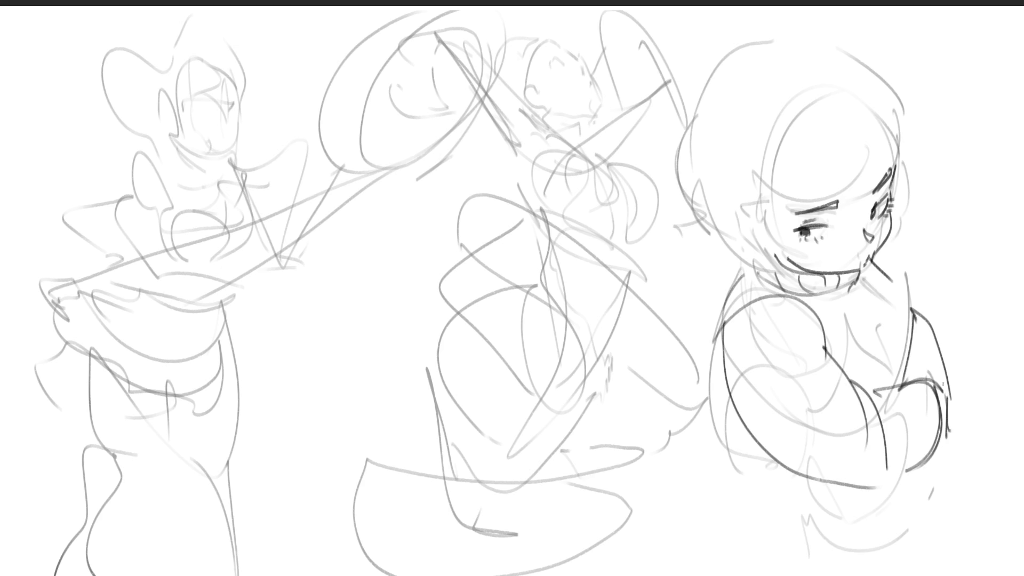
{"action": "left_click_drag", "start_coordinate": [944, 395], "coordinate": [907, 297]}
{"action": "mouse_move", "coordinate": [868, 256]}
{"action": "left_mouse_down"}
{"action": "mouse_move", "coordinate": [915, 293]}
{"action": "mouse_move", "coordinate": [917, 316]}
{"action": "left_mouse_up"}
{"action": "left_click_drag", "start_coordinate": [900, 251], "coordinate": [911, 281]}
{"action": "mouse_move", "coordinate": [890, 199]}
{"action": "left_mouse_down"}
{"action": "mouse_move", "coordinate": [928, 302]}
{"action": "mouse_move", "coordinate": [933, 357]}
{"action": "mouse_move", "coordinate": [880, 411]}
{"action": "left_mouse_up"}
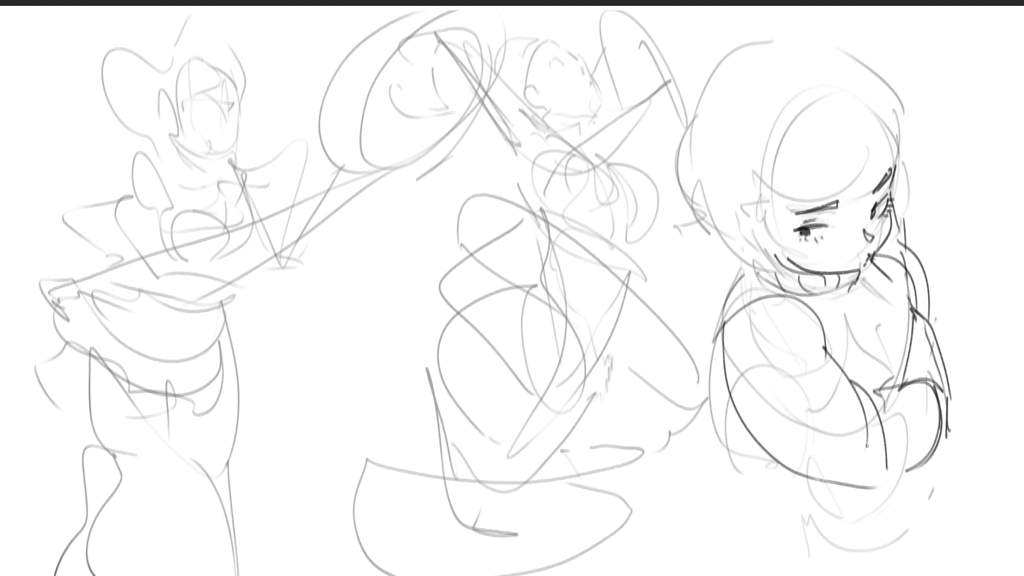
Add curves beneath the crossed arms and the bottom edge of the girl's figure.
{"action": "mouse_move", "coordinate": [790, 478]}
{"action": "left_mouse_down"}
{"action": "mouse_move", "coordinate": [814, 508]}
{"action": "mouse_move", "coordinate": [910, 474]}
{"action": "left_mouse_up"}
{"action": "left_click_drag", "start_coordinate": [885, 518], "coordinate": [871, 525]}
{"action": "left_click_drag", "start_coordinate": [800, 514], "coordinate": [907, 530]}
{"action": "mouse_move", "coordinate": [921, 485]}
{"action": "left_mouse_down"}
{"action": "mouse_move", "coordinate": [822, 552]}
{"action": "mouse_move", "coordinate": [873, 564]}
{"action": "left_mouse_up"}
Ink the girl's cheek, chin and hairline strokes.
{"action": "mouse_move", "coordinate": [760, 179]}
{"action": "left_mouse_down"}
{"action": "mouse_move", "coordinate": [819, 268]}
{"action": "mouse_move", "coordinate": [833, 268]}
{"action": "left_mouse_up"}
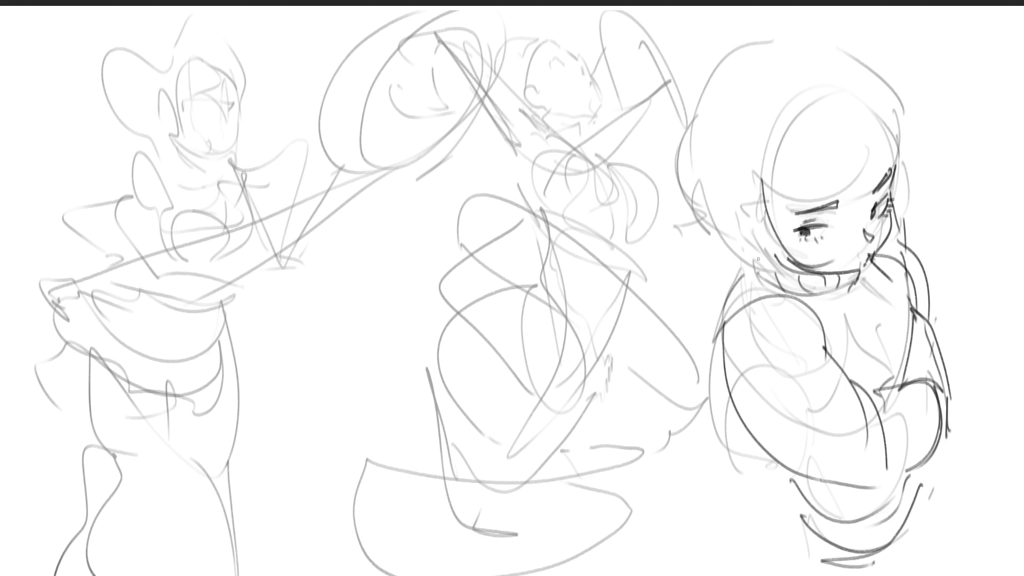
{"action": "left_click_drag", "start_coordinate": [753, 250], "coordinate": [817, 267]}
{"action": "left_click_drag", "start_coordinate": [739, 186], "coordinate": [781, 182]}
{"action": "left_click_drag", "start_coordinate": [737, 197], "coordinate": [885, 139]}
Draw bangs across the forehead and outline the top and left side of the head and hair.
{"action": "left_click_drag", "start_coordinate": [876, 86], "coordinate": [891, 176]}
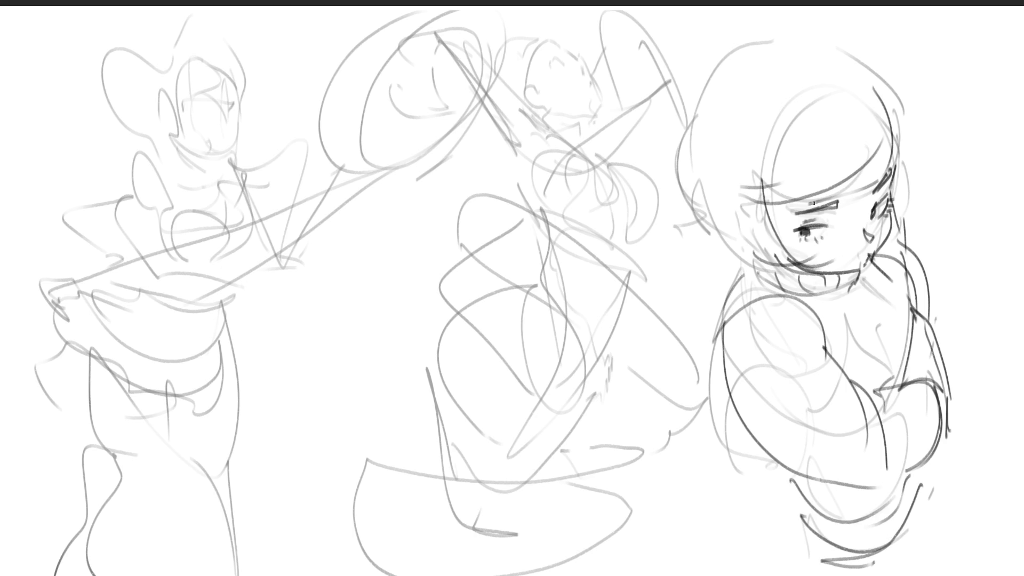
{"action": "left_click_drag", "start_coordinate": [811, 204], "coordinate": [882, 163]}
{"action": "left_click_drag", "start_coordinate": [877, 87], "coordinate": [893, 154]}
{"action": "left_click_drag", "start_coordinate": [793, 39], "coordinate": [884, 107]}
{"action": "mouse_move", "coordinate": [693, 121]}
{"action": "left_mouse_down"}
{"action": "mouse_move", "coordinate": [804, 36]}
{"action": "mouse_move", "coordinate": [874, 67]}
{"action": "mouse_move", "coordinate": [717, 158]}
{"action": "mouse_move", "coordinate": [741, 176]}
{"action": "left_mouse_up"}
{"action": "mouse_move", "coordinate": [693, 76]}
{"action": "left_mouse_down"}
{"action": "mouse_move", "coordinate": [665, 112]}
{"action": "mouse_move", "coordinate": [728, 257]}
{"action": "left_mouse_up"}
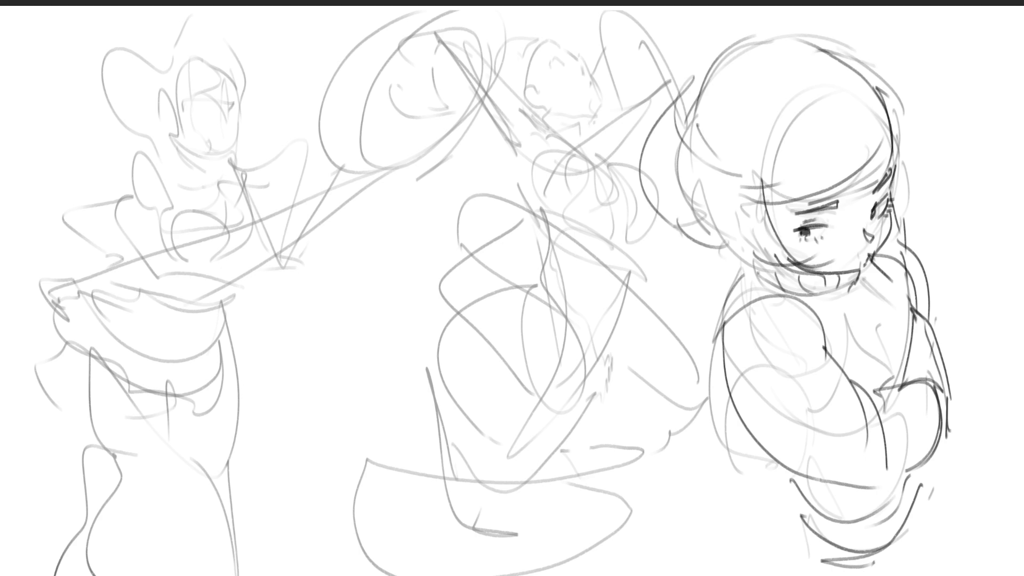
{"action": "left_click_drag", "start_coordinate": [896, 149], "coordinate": [890, 172]}
Ink the neckline, chest curves and arm curves, adding short detail strokes to the arm.
{"action": "mouse_move", "coordinate": [837, 285]}
{"action": "left_mouse_down"}
{"action": "mouse_move", "coordinate": [894, 369]}
{"action": "mouse_move", "coordinate": [875, 297]}
{"action": "mouse_move", "coordinate": [909, 334]}
{"action": "left_mouse_up"}
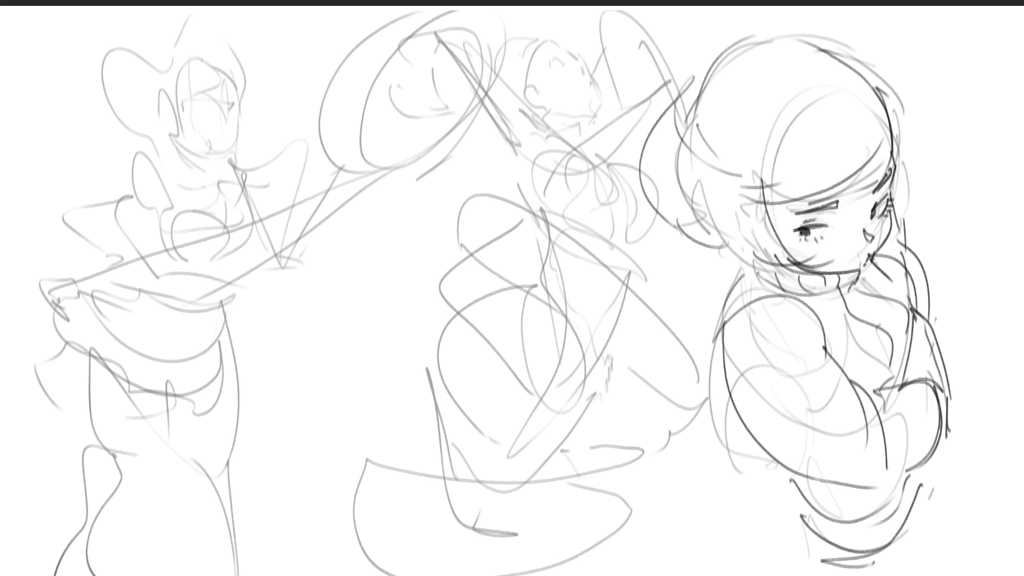
{"action": "left_click_drag", "start_coordinate": [878, 263], "coordinate": [911, 311]}
{"action": "left_click_drag", "start_coordinate": [817, 312], "coordinate": [841, 369]}
{"action": "mouse_move", "coordinate": [759, 291]}
{"action": "left_mouse_down"}
{"action": "mouse_move", "coordinate": [846, 488]}
{"action": "mouse_move", "coordinate": [768, 354]}
{"action": "mouse_move", "coordinate": [877, 440]}
{"action": "left_mouse_up"}
{"action": "left_click_drag", "start_coordinate": [852, 461], "coordinate": [918, 445]}
{"action": "left_click_drag", "start_coordinate": [928, 409], "coordinate": [896, 429]}
{"action": "left_click_drag", "start_coordinate": [916, 416], "coordinate": [891, 442]}
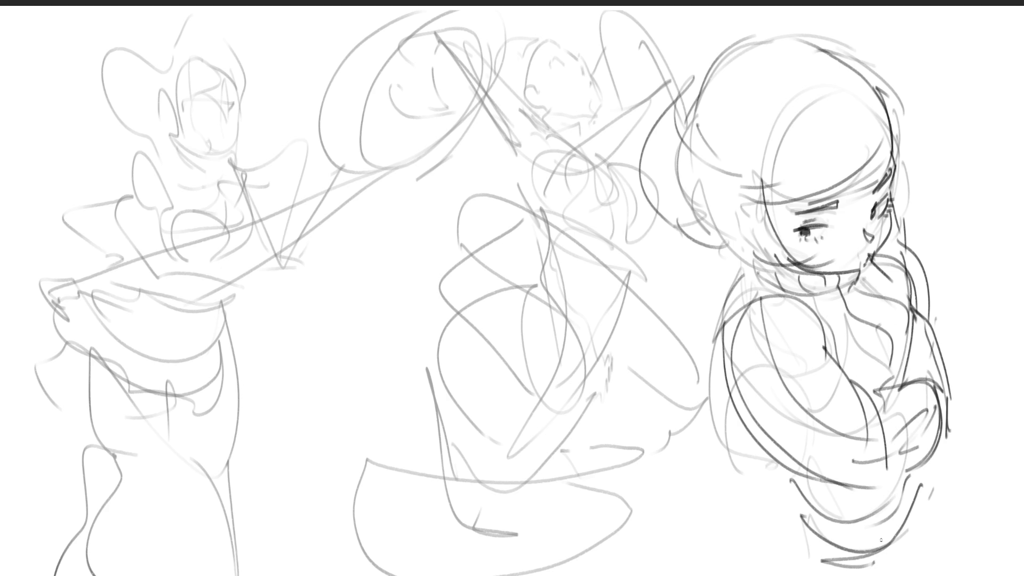
Draw hair strands below the crossed arms and at the figure's bottom.
{"action": "left_click_drag", "start_coordinate": [768, 453], "coordinate": [810, 511]}
{"action": "left_click_drag", "start_coordinate": [784, 471], "coordinate": [806, 519]}
{"action": "left_click_drag", "start_coordinate": [834, 482], "coordinate": [849, 514]}
{"action": "mouse_move", "coordinate": [889, 472]}
{"action": "left_mouse_down"}
{"action": "mouse_move", "coordinate": [892, 491]}
{"action": "mouse_move", "coordinate": [840, 524]}
{"action": "mouse_move", "coordinate": [912, 470]}
{"action": "left_mouse_up"}
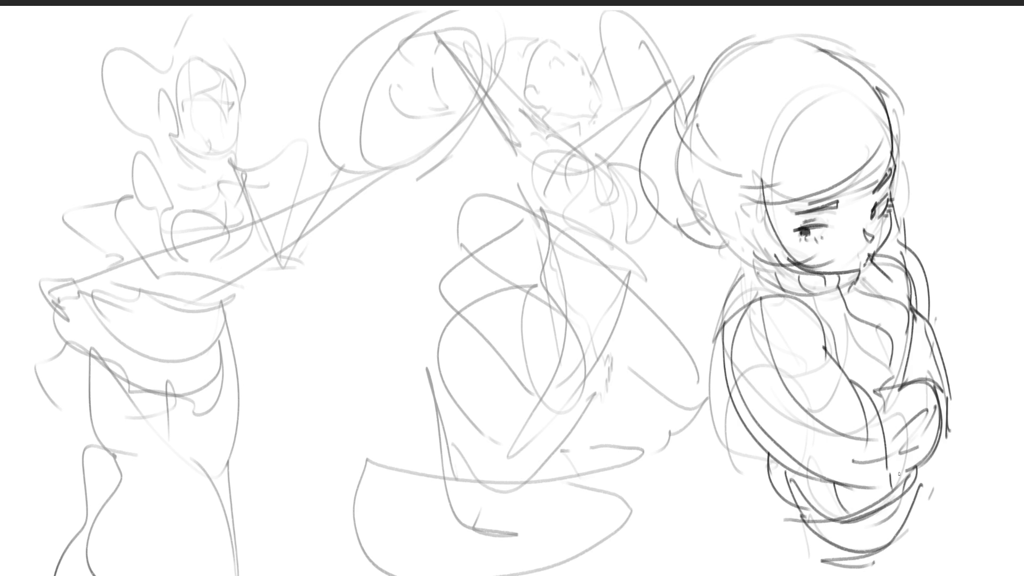
{"action": "left_click_drag", "start_coordinate": [799, 516], "coordinate": [857, 547]}
{"action": "left_click_drag", "start_coordinate": [912, 486], "coordinate": [843, 571]}
{"action": "mouse_move", "coordinate": [831, 573]}
{"action": "left_mouse_down"}
{"action": "mouse_move", "coordinate": [879, 551]}
{"action": "mouse_move", "coordinate": [878, 563]}
{"action": "left_mouse_up"}
{"action": "mouse_move", "coordinate": [906, 521]}
{"action": "left_mouse_down"}
{"action": "mouse_move", "coordinate": [889, 559]}
{"action": "mouse_move", "coordinate": [865, 574]}
{"action": "left_mouse_up"}
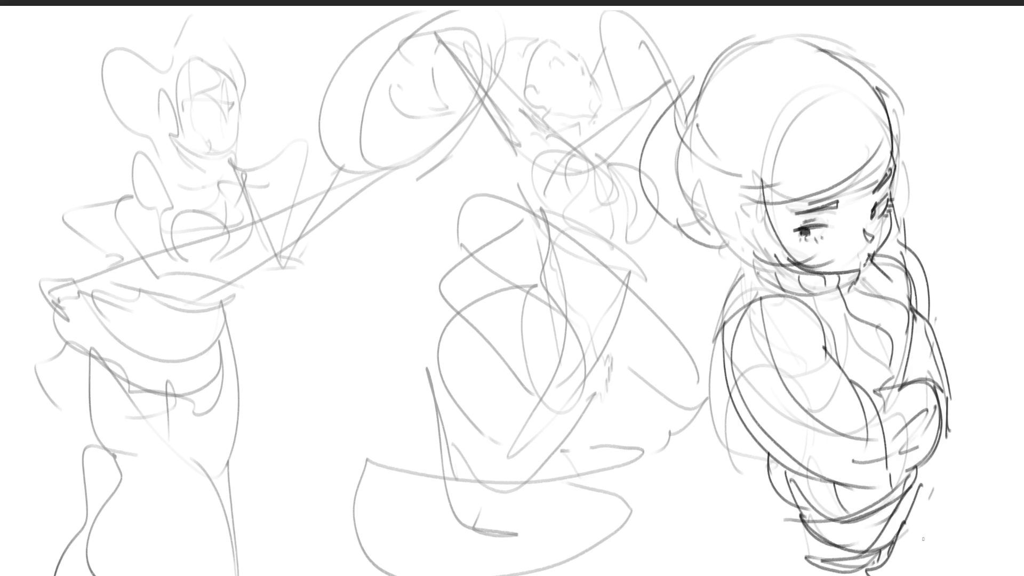
Sweep hair strokes across the head, add top strokes, the right edge and an outward curl.
{"action": "left_click_drag", "start_coordinate": [729, 152], "coordinate": [853, 126]}
{"action": "left_click_drag", "start_coordinate": [770, 164], "coordinate": [800, 159]}
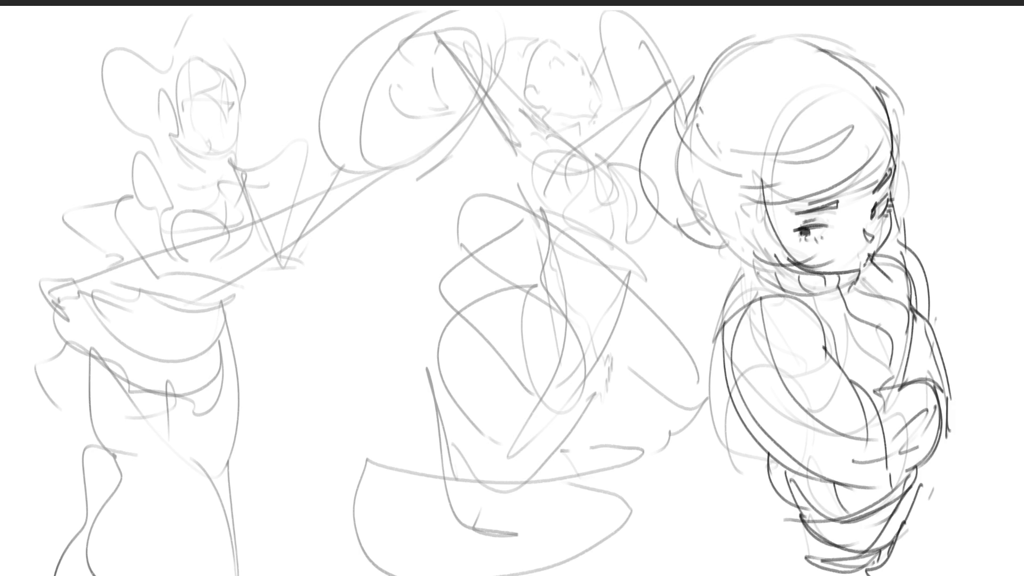
{"action": "left_click_drag", "start_coordinate": [696, 100], "coordinate": [746, 143]}
{"action": "left_click_drag", "start_coordinate": [758, 63], "coordinate": [805, 72]}
{"action": "left_click_drag", "start_coordinate": [884, 100], "coordinate": [887, 174]}
{"action": "mouse_move", "coordinate": [856, 70]}
{"action": "left_mouse_down"}
{"action": "mouse_move", "coordinate": [918, 198]}
{"action": "mouse_move", "coordinate": [901, 224]}
{"action": "left_mouse_up"}
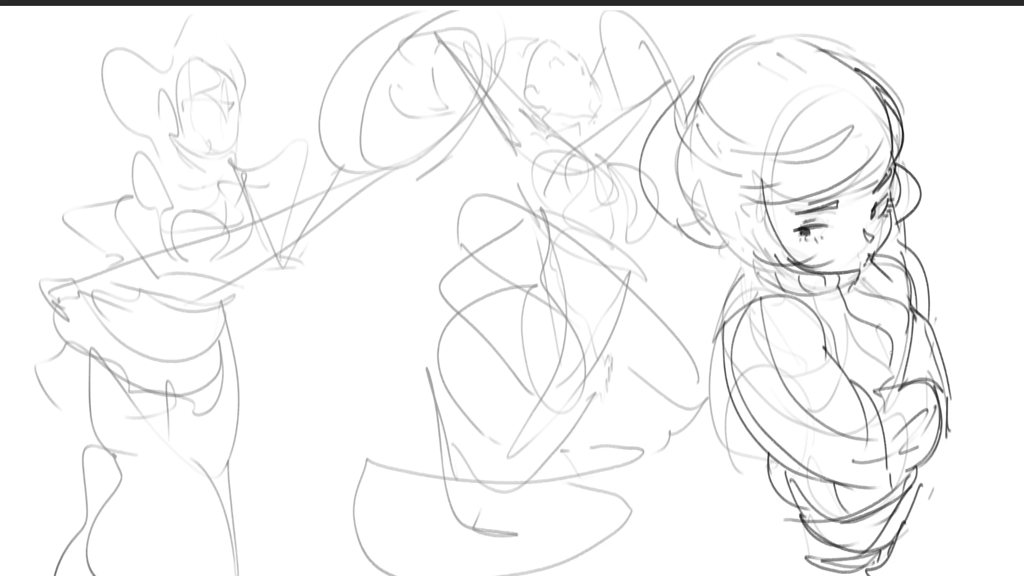
Start inking the centre figure's head, hatching its top right.
{"action": "mouse_move", "coordinate": [561, 61]}
{"action": "left_mouse_down"}
{"action": "mouse_move", "coordinate": [552, 66]}
{"action": "mouse_move", "coordinate": [550, 47]}
{"action": "left_mouse_up"}
{"action": "mouse_move", "coordinate": [525, 88]}
{"action": "left_mouse_down"}
{"action": "mouse_move", "coordinate": [564, 49]}
{"action": "mouse_move", "coordinate": [569, 66]}
{"action": "mouse_move", "coordinate": [583, 67]}
{"action": "mouse_move", "coordinate": [584, 54]}
{"action": "left_mouse_up"}
{"action": "mouse_move", "coordinate": [585, 54]}
{"action": "left_mouse_down"}
{"action": "mouse_move", "coordinate": [604, 107]}
{"action": "mouse_move", "coordinate": [580, 128]}
{"action": "left_mouse_up"}
Draw the centre figure's ear with wavy hair above it, undoing stray strokes.
{"action": "key", "text": "ctrl+z"}
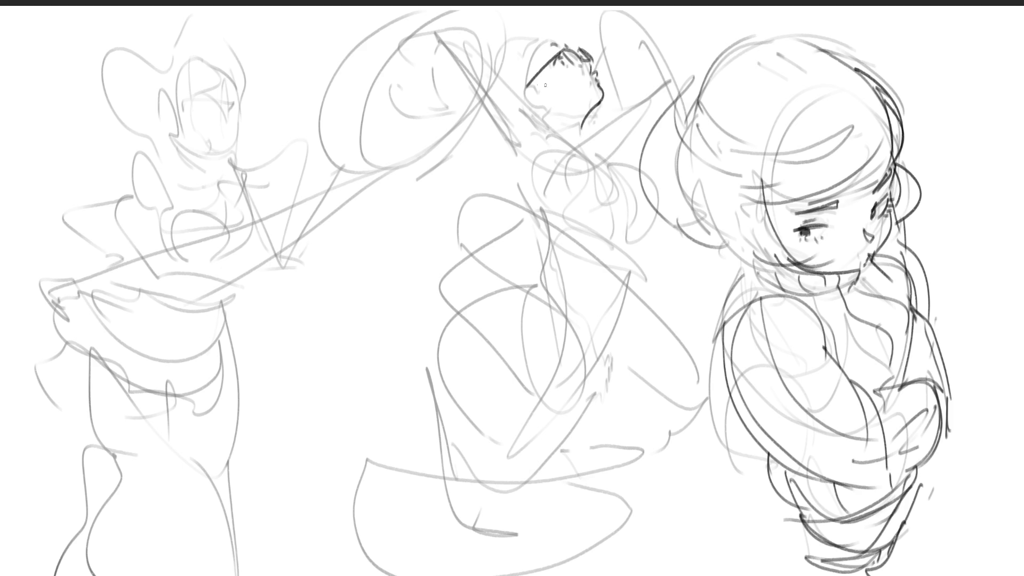
{"action": "mouse_move", "coordinate": [529, 86]}
{"action": "left_mouse_down"}
{"action": "mouse_move", "coordinate": [549, 108]}
{"action": "mouse_move", "coordinate": [529, 99]}
{"action": "mouse_move", "coordinate": [520, 69]}
{"action": "mouse_move", "coordinate": [529, 43]}
{"action": "left_mouse_up"}
{"action": "left_click_drag", "start_coordinate": [551, 39], "coordinate": [525, 33]}
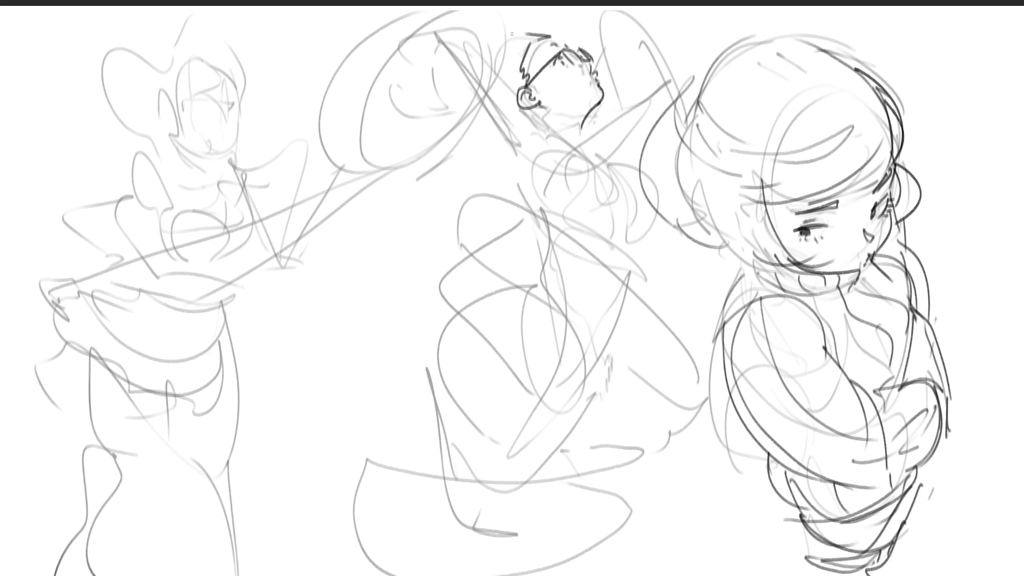
{"action": "left_click_drag", "start_coordinate": [596, 79], "coordinate": [615, 61]}
{"action": "left_click_drag", "start_coordinate": [542, 110], "coordinate": [580, 143]}
{"action": "mouse_move", "coordinate": [516, 110]}
{"action": "left_mouse_down"}
{"action": "mouse_move", "coordinate": [512, 122]}
{"action": "mouse_move", "coordinate": [541, 122]}
{"action": "mouse_move", "coordinate": [558, 104]}
{"action": "mouse_move", "coordinate": [522, 107]}
{"action": "mouse_move", "coordinate": [543, 122]}
{"action": "left_mouse_up"}
{"action": "key", "text": "ctrl+z"}
{"action": "key", "text": "ctrl+z"}
{"action": "key", "text": "ctrl+z"}
Build up the centre figure's neck and shoulder lines, undoing unwanted strokes.
{"action": "mouse_move", "coordinate": [481, 114]}
{"action": "left_mouse_down"}
{"action": "mouse_move", "coordinate": [507, 148]}
{"action": "mouse_move", "coordinate": [536, 138]}
{"action": "mouse_move", "coordinate": [502, 146]}
{"action": "mouse_move", "coordinate": [522, 164]}
{"action": "mouse_move", "coordinate": [526, 199]}
{"action": "left_mouse_up"}
{"action": "key", "text": "ctrl+z"}
{"action": "key", "text": "ctrl+z"}
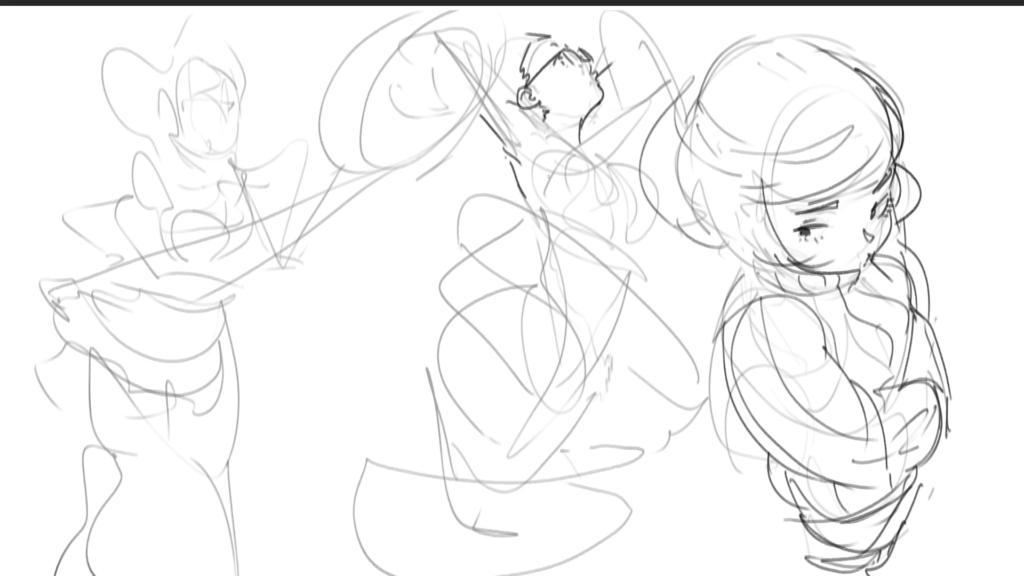
{"action": "mouse_move", "coordinate": [524, 118]}
{"action": "left_mouse_down"}
{"action": "mouse_move", "coordinate": [551, 143]}
{"action": "mouse_move", "coordinate": [550, 133]}
{"action": "left_mouse_up"}
{"action": "mouse_move", "coordinate": [549, 129]}
{"action": "left_mouse_down"}
{"action": "mouse_move", "coordinate": [573, 146]}
{"action": "mouse_move", "coordinate": [576, 131]}
{"action": "mouse_move", "coordinate": [579, 154]}
{"action": "mouse_move", "coordinate": [618, 166]}
{"action": "left_mouse_up"}
{"action": "key", "text": "ctrl+z"}
{"action": "key", "text": "ctrl+z"}
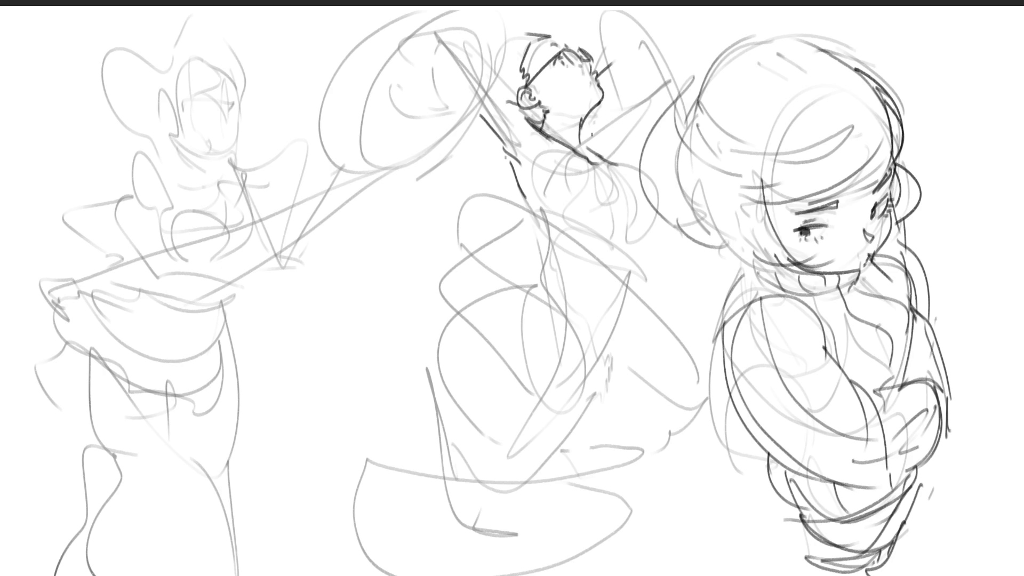
{"action": "left_click_drag", "start_coordinate": [581, 127], "coordinate": [591, 121]}
{"action": "left_click_drag", "start_coordinate": [591, 119], "coordinate": [617, 161]}
Draw the raised arm with its sleeve curve, plus the figure's side and waistline.
{"action": "mouse_move", "coordinate": [547, 145]}
{"action": "left_mouse_down"}
{"action": "mouse_move", "coordinate": [632, 176]}
{"action": "mouse_move", "coordinate": [614, 225]}
{"action": "left_mouse_up"}
{"action": "left_click_drag", "start_coordinate": [621, 169], "coordinate": [658, 224]}
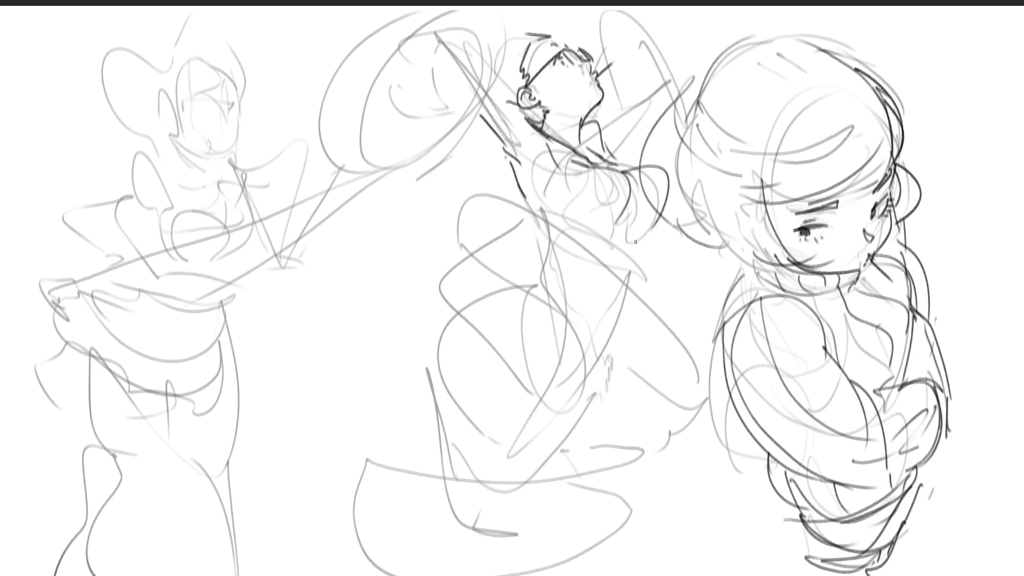
{"action": "left_click_drag", "start_coordinate": [526, 191], "coordinate": [547, 242]}
{"action": "mouse_move", "coordinate": [549, 244]}
{"action": "left_mouse_down"}
{"action": "mouse_move", "coordinate": [617, 236]}
{"action": "mouse_move", "coordinate": [642, 261]}
{"action": "left_mouse_up"}
Outline the long sides and lower body of the centre figure, ending in a hook.
{"action": "left_click_drag", "start_coordinate": [552, 242], "coordinate": [532, 285]}
{"action": "left_click_drag", "start_coordinate": [637, 249], "coordinate": [603, 354]}
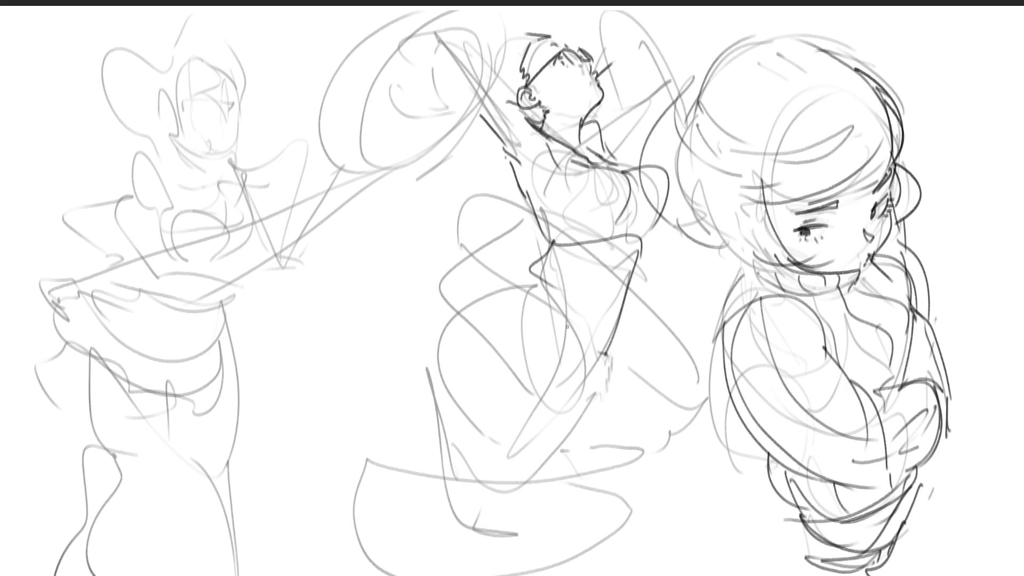
{"action": "left_click_drag", "start_coordinate": [530, 285], "coordinate": [578, 380]}
{"action": "left_click_drag", "start_coordinate": [541, 297], "coordinate": [473, 494]}
{"action": "mouse_move", "coordinate": [572, 356]}
{"action": "left_mouse_down"}
{"action": "mouse_move", "coordinate": [525, 511]}
{"action": "mouse_move", "coordinate": [493, 535]}
{"action": "left_mouse_up"}
{"action": "mouse_move", "coordinate": [618, 344]}
{"action": "left_mouse_down"}
{"action": "mouse_move", "coordinate": [577, 464]}
{"action": "mouse_move", "coordinate": [537, 522]}
{"action": "left_mouse_up"}
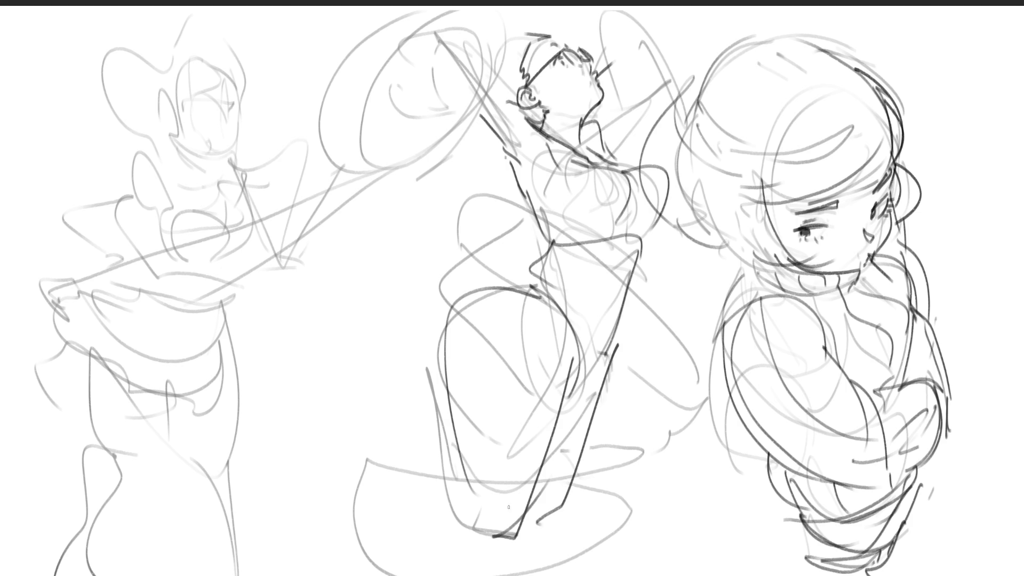
Draw the bent leg and foot at the left.
{"action": "mouse_move", "coordinate": [417, 361]}
{"action": "left_mouse_down"}
{"action": "mouse_move", "coordinate": [459, 509]}
{"action": "mouse_move", "coordinate": [411, 333]}
{"action": "mouse_move", "coordinate": [419, 306]}
{"action": "mouse_move", "coordinate": [387, 255]}
{"action": "mouse_move", "coordinate": [400, 326]}
{"action": "left_mouse_up"}
{"action": "mouse_move", "coordinate": [374, 263]}
{"action": "left_mouse_down"}
{"action": "mouse_move", "coordinate": [385, 270]}
{"action": "mouse_move", "coordinate": [380, 309]}
{"action": "mouse_move", "coordinate": [410, 336]}
{"action": "left_mouse_up"}
{"action": "mouse_move", "coordinate": [414, 261]}
{"action": "left_mouse_down"}
{"action": "mouse_move", "coordinate": [422, 305]}
{"action": "mouse_move", "coordinate": [438, 323]}
{"action": "left_mouse_up"}
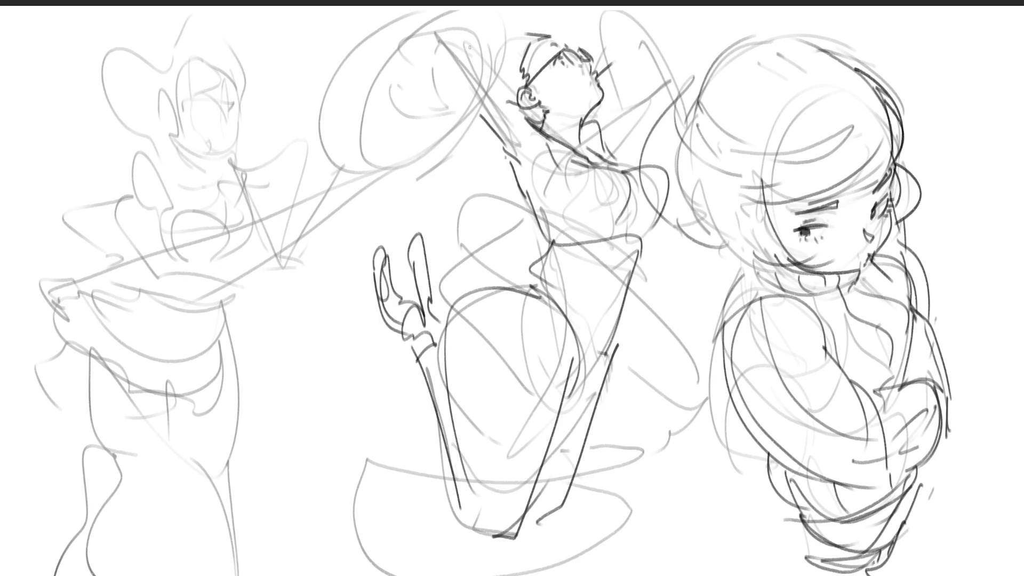
Add hair above the centre head, a large down-left hair arc, and a raised-arm line.
{"action": "left_click_drag", "start_coordinate": [507, 36], "coordinate": [545, 18]}
{"action": "mouse_move", "coordinate": [544, 21]}
{"action": "left_mouse_down"}
{"action": "mouse_move", "coordinate": [565, 15]}
{"action": "mouse_move", "coordinate": [472, 66]}
{"action": "left_mouse_up"}
{"action": "left_click_drag", "start_coordinate": [498, 34], "coordinate": [547, 26]}
{"action": "mouse_move", "coordinate": [514, 38]}
{"action": "left_mouse_down"}
{"action": "mouse_move", "coordinate": [475, 91]}
{"action": "mouse_move", "coordinate": [549, 23]}
{"action": "left_mouse_up"}
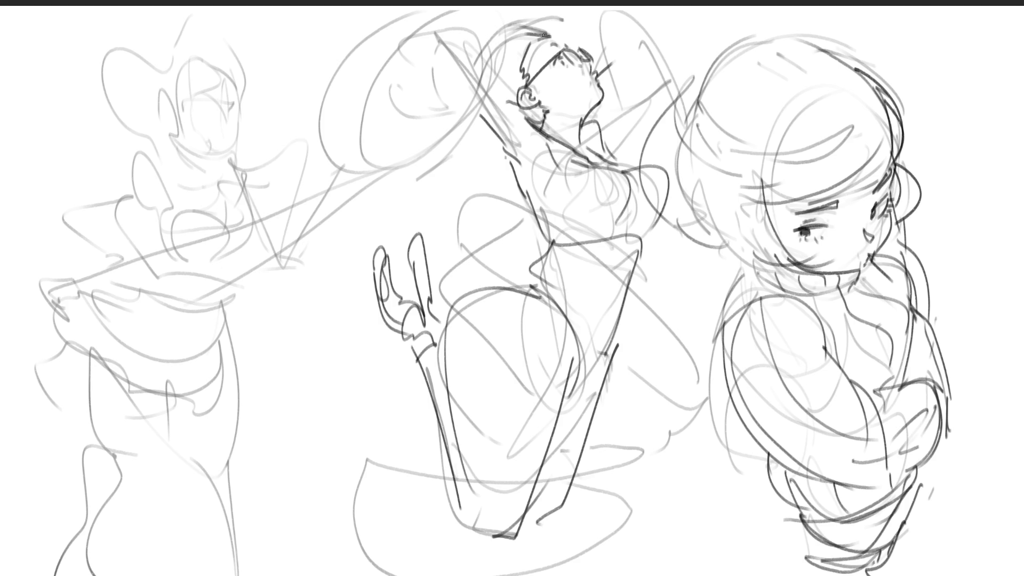
{"action": "mouse_move", "coordinate": [487, 68]}
{"action": "left_mouse_down"}
{"action": "mouse_move", "coordinate": [456, 98]}
{"action": "mouse_move", "coordinate": [480, 230]}
{"action": "left_mouse_up"}
{"action": "mouse_move", "coordinate": [512, 205]}
{"action": "left_mouse_down"}
{"action": "mouse_move", "coordinate": [504, 233]}
{"action": "mouse_move", "coordinate": [453, 285]}
{"action": "left_mouse_up"}
{"action": "left_click_drag", "start_coordinate": [409, 257], "coordinate": [436, 278]}
{"action": "mouse_move", "coordinate": [378, 216]}
{"action": "left_mouse_down"}
{"action": "mouse_move", "coordinate": [365, 223]}
{"action": "mouse_move", "coordinate": [486, 262]}
{"action": "left_mouse_up"}
{"action": "left_click_drag", "start_coordinate": [490, 233], "coordinate": [489, 266]}
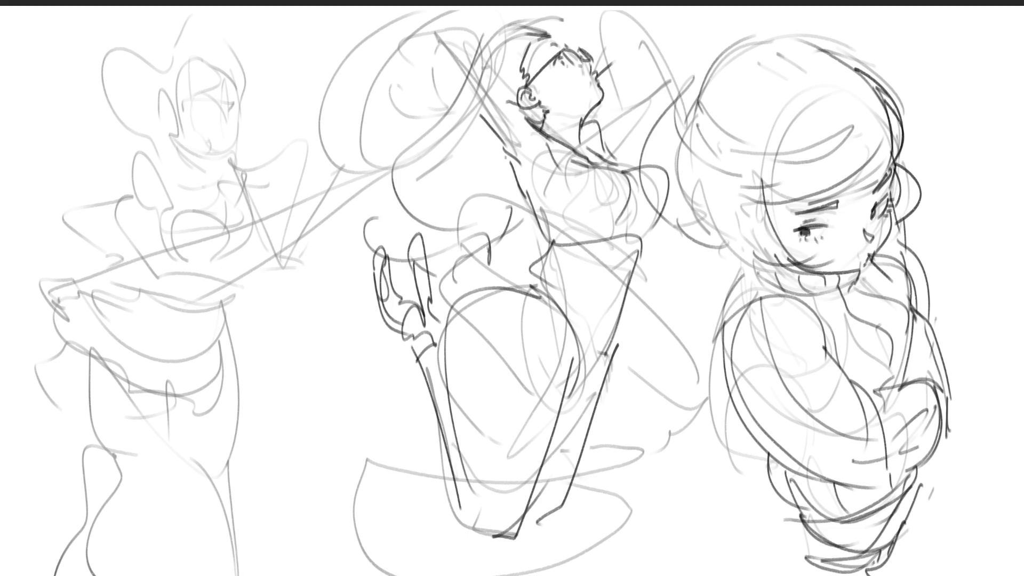
{"action": "left_click_drag", "start_coordinate": [497, 169], "coordinate": [483, 246]}
Ink the left figure's two closed eyes, small open mouth, right face edge and both ears.
{"action": "left_click_drag", "start_coordinate": [183, 108], "coordinate": [231, 105]}
{"action": "mouse_move", "coordinate": [225, 109]}
{"action": "left_mouse_down"}
{"action": "mouse_move", "coordinate": [236, 107]}
{"action": "mouse_move", "coordinate": [209, 88]}
{"action": "mouse_move", "coordinate": [229, 93]}
{"action": "left_mouse_up"}
{"action": "left_click_drag", "start_coordinate": [211, 141], "coordinate": [218, 140]}
{"action": "left_click_drag", "start_coordinate": [241, 96], "coordinate": [235, 143]}
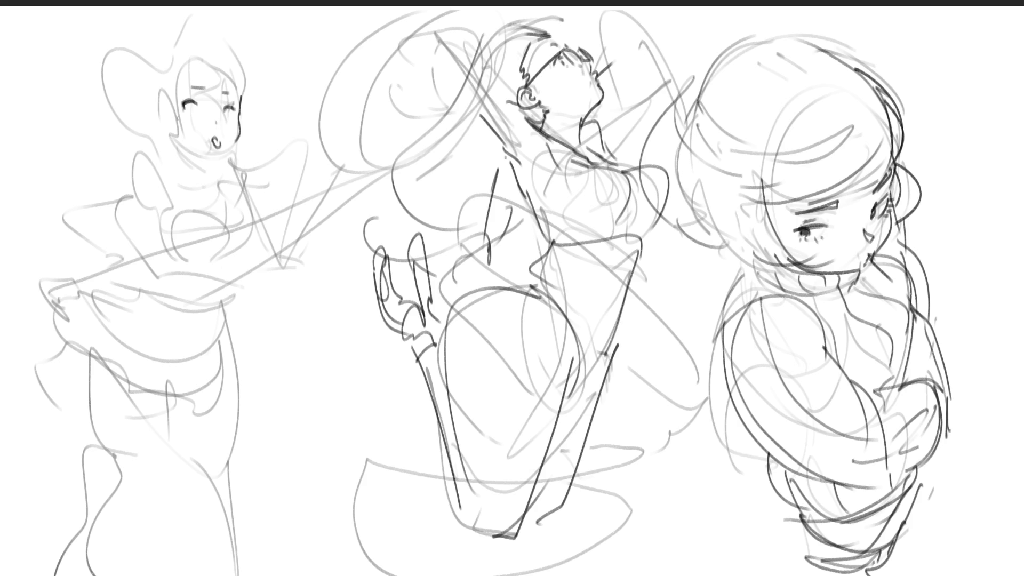
{"action": "mouse_move", "coordinate": [176, 103]}
{"action": "left_mouse_down"}
{"action": "mouse_move", "coordinate": [168, 118]}
{"action": "mouse_move", "coordinate": [180, 131]}
{"action": "left_mouse_up"}
{"action": "mouse_move", "coordinate": [245, 103]}
{"action": "left_mouse_down"}
{"action": "mouse_move", "coordinate": [259, 121]}
{"action": "mouse_move", "coordinate": [249, 135]}
{"action": "left_mouse_up"}
Darken the girl's fringe and hair outline, then draw her hair bun with a curl below it.
{"action": "mouse_move", "coordinate": [211, 47]}
{"action": "left_mouse_down"}
{"action": "mouse_move", "coordinate": [166, 98]}
{"action": "mouse_move", "coordinate": [240, 83]}
{"action": "left_mouse_up"}
{"action": "left_click_drag", "start_coordinate": [192, 22], "coordinate": [160, 56]}
{"action": "left_click_drag", "start_coordinate": [218, 23], "coordinate": [248, 91]}
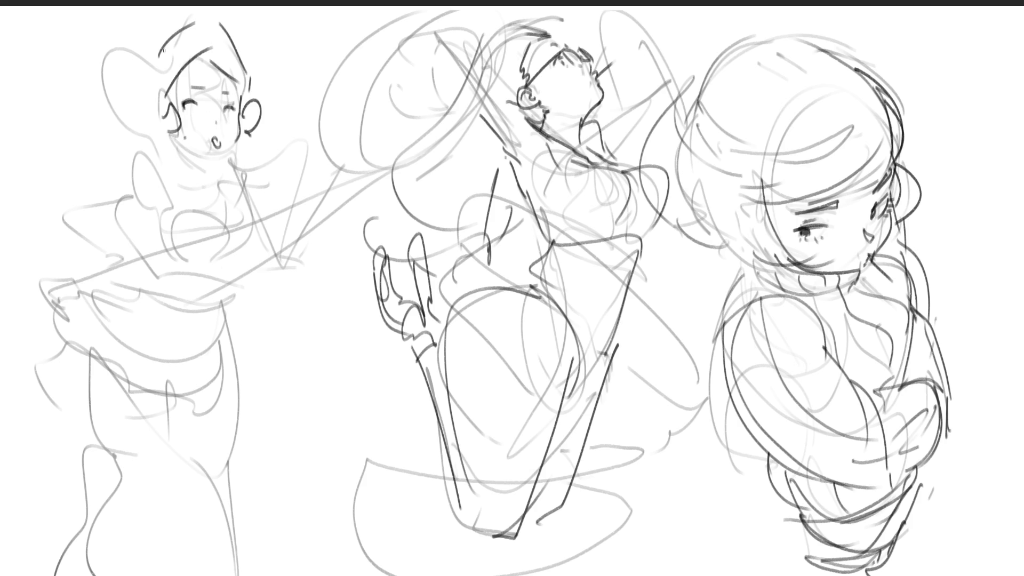
{"action": "left_click_drag", "start_coordinate": [164, 51], "coordinate": [131, 84]}
{"action": "mouse_move", "coordinate": [153, 74]}
{"action": "left_mouse_down"}
{"action": "mouse_move", "coordinate": [99, 75]}
{"action": "mouse_move", "coordinate": [140, 128]}
{"action": "left_mouse_up"}
{"action": "mouse_move", "coordinate": [128, 124]}
{"action": "left_mouse_down"}
{"action": "mouse_move", "coordinate": [160, 147]}
{"action": "mouse_move", "coordinate": [224, 156]}
{"action": "mouse_move", "coordinate": [201, 170]}
{"action": "left_mouse_up"}
Draw the neck with hatching, collar curve, shoulder lines and chest outline.
{"action": "mouse_move", "coordinate": [180, 135]}
{"action": "left_mouse_down"}
{"action": "mouse_move", "coordinate": [182, 174]}
{"action": "mouse_move", "coordinate": [210, 167]}
{"action": "left_mouse_up"}
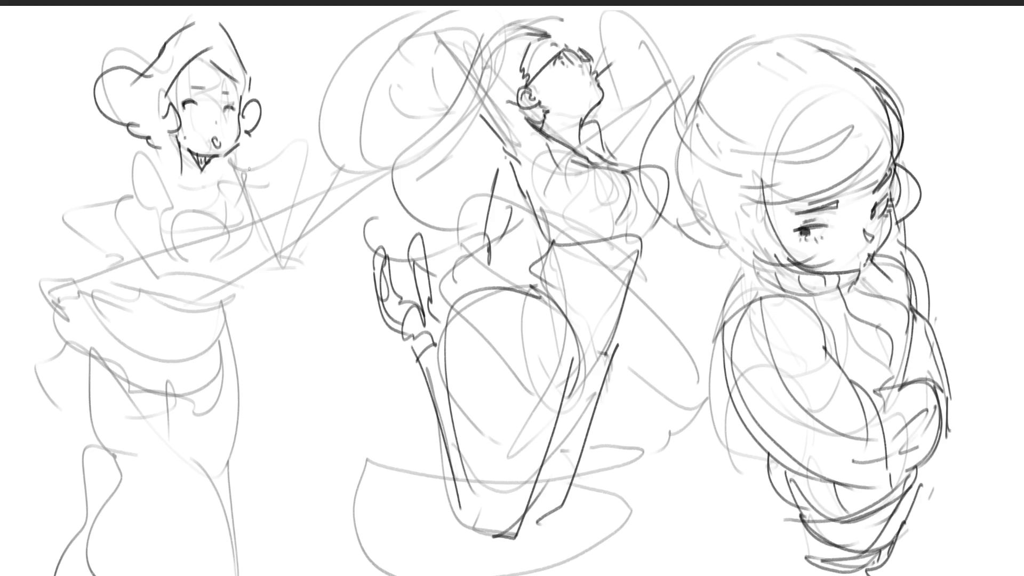
{"action": "mouse_move", "coordinate": [200, 177]}
{"action": "left_mouse_down"}
{"action": "mouse_move", "coordinate": [253, 174]}
{"action": "mouse_move", "coordinate": [169, 190]}
{"action": "left_mouse_up"}
{"action": "left_click_drag", "start_coordinate": [176, 153], "coordinate": [148, 166]}
{"action": "mouse_move", "coordinate": [110, 203]}
{"action": "left_mouse_down"}
{"action": "mouse_move", "coordinate": [162, 190]}
{"action": "mouse_move", "coordinate": [150, 241]}
{"action": "mouse_move", "coordinate": [226, 248]}
{"action": "left_mouse_up"}
{"action": "left_click_drag", "start_coordinate": [216, 213], "coordinate": [228, 242]}
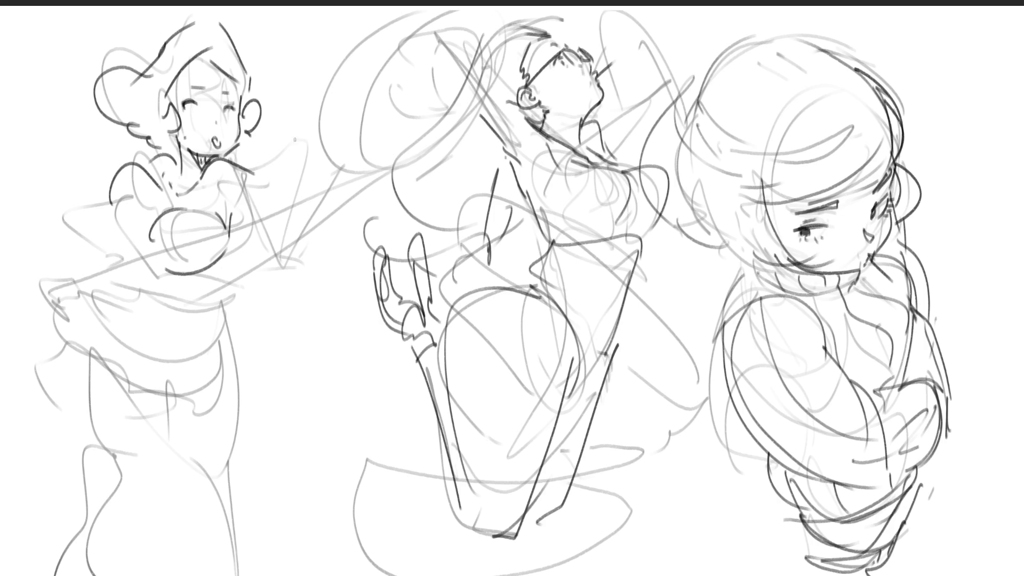
{"action": "mouse_move", "coordinate": [245, 171]}
{"action": "left_mouse_down"}
{"action": "mouse_move", "coordinate": [298, 187]}
{"action": "mouse_move", "coordinate": [295, 225]}
{"action": "left_mouse_up"}
Sketch the skirt's hip edge, curves, small marks, vertical folds and right side.
{"action": "mouse_move", "coordinate": [128, 268]}
{"action": "left_mouse_down"}
{"action": "mouse_move", "coordinate": [30, 288]}
{"action": "mouse_move", "coordinate": [72, 369]}
{"action": "left_mouse_up"}
{"action": "mouse_move", "coordinate": [130, 312]}
{"action": "left_mouse_down"}
{"action": "mouse_move", "coordinate": [136, 380]}
{"action": "mouse_move", "coordinate": [166, 384]}
{"action": "left_mouse_up"}
{"action": "left_click", "coordinate": [179, 385]}
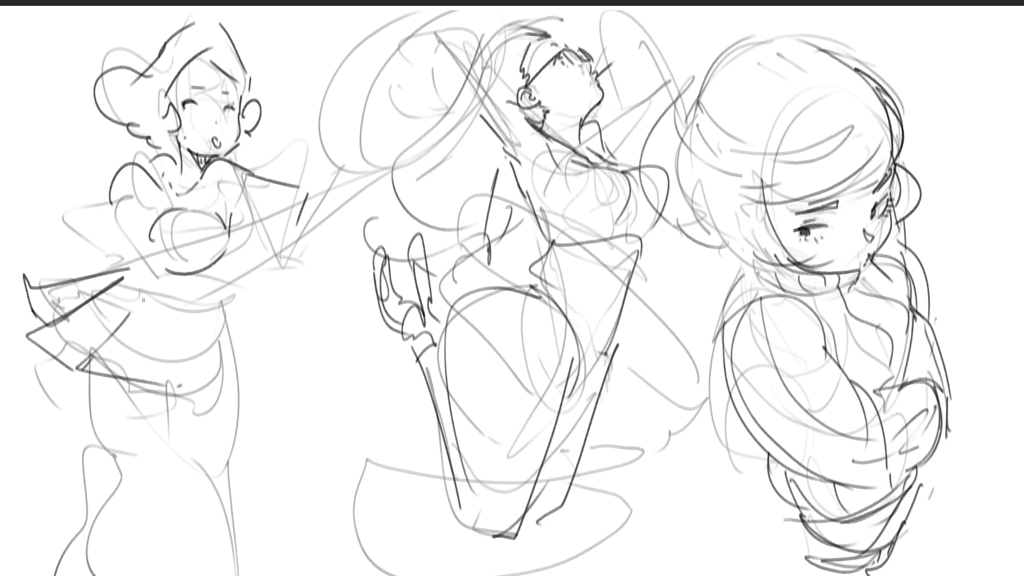
{"action": "left_click_drag", "start_coordinate": [133, 263], "coordinate": [134, 270]}
{"action": "mouse_move", "coordinate": [152, 286]}
{"action": "left_mouse_down"}
{"action": "mouse_move", "coordinate": [149, 313]}
{"action": "mouse_move", "coordinate": [170, 319]}
{"action": "mouse_move", "coordinate": [203, 392]}
{"action": "mouse_move", "coordinate": [212, 390]}
{"action": "left_mouse_up"}
{"action": "left_click_drag", "start_coordinate": [215, 302], "coordinate": [218, 394]}
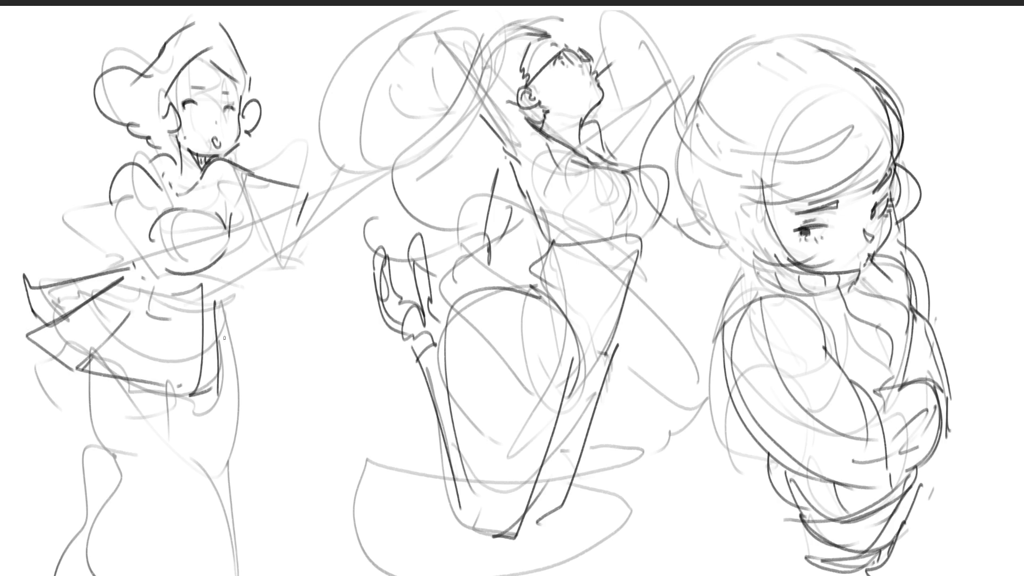
{"action": "left_click_drag", "start_coordinate": [227, 281], "coordinate": [243, 379]}
{"action": "left_click_drag", "start_coordinate": [215, 394], "coordinate": [230, 395]}
Outline both legs with thigh, knee, shin and lower-leg contours down to the page bottom.
{"action": "left_click_drag", "start_coordinate": [161, 398], "coordinate": [190, 476]}
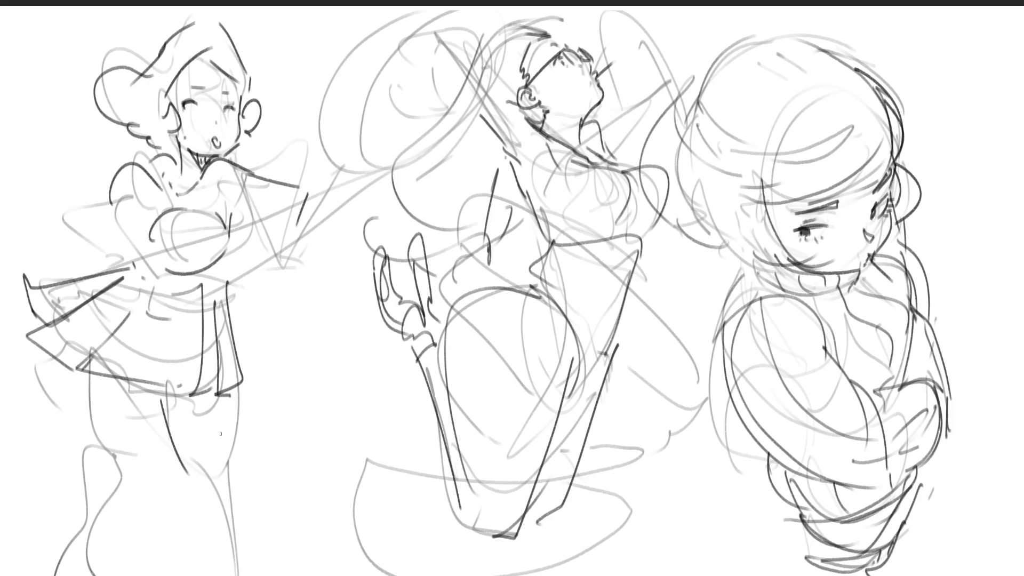
{"action": "mouse_move", "coordinate": [241, 382]}
{"action": "left_mouse_down"}
{"action": "mouse_move", "coordinate": [232, 453]}
{"action": "mouse_move", "coordinate": [214, 485]}
{"action": "left_mouse_up"}
{"action": "left_click_drag", "start_coordinate": [242, 436], "coordinate": [232, 450]}
{"action": "left_click_drag", "start_coordinate": [230, 457], "coordinate": [238, 575]}
{"action": "left_click_drag", "start_coordinate": [186, 486], "coordinate": [217, 570]}
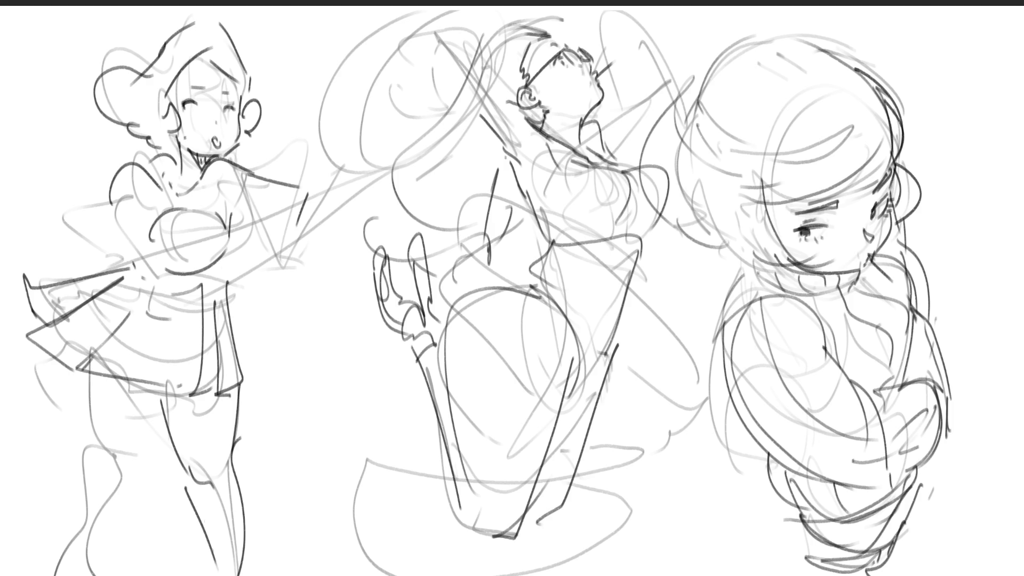
{"action": "mouse_move", "coordinate": [86, 372]}
{"action": "left_mouse_down"}
{"action": "mouse_move", "coordinate": [81, 434]}
{"action": "mouse_move", "coordinate": [101, 446]}
{"action": "left_mouse_up"}
{"action": "mouse_move", "coordinate": [150, 391]}
{"action": "left_mouse_down"}
{"action": "mouse_move", "coordinate": [110, 454]}
{"action": "mouse_move", "coordinate": [86, 464]}
{"action": "left_mouse_up"}
{"action": "mouse_move", "coordinate": [69, 431]}
{"action": "left_mouse_down"}
{"action": "mouse_move", "coordinate": [77, 460]}
{"action": "mouse_move", "coordinate": [47, 570]}
{"action": "left_mouse_up"}
{"action": "left_click_drag", "start_coordinate": [122, 452], "coordinate": [53, 574]}
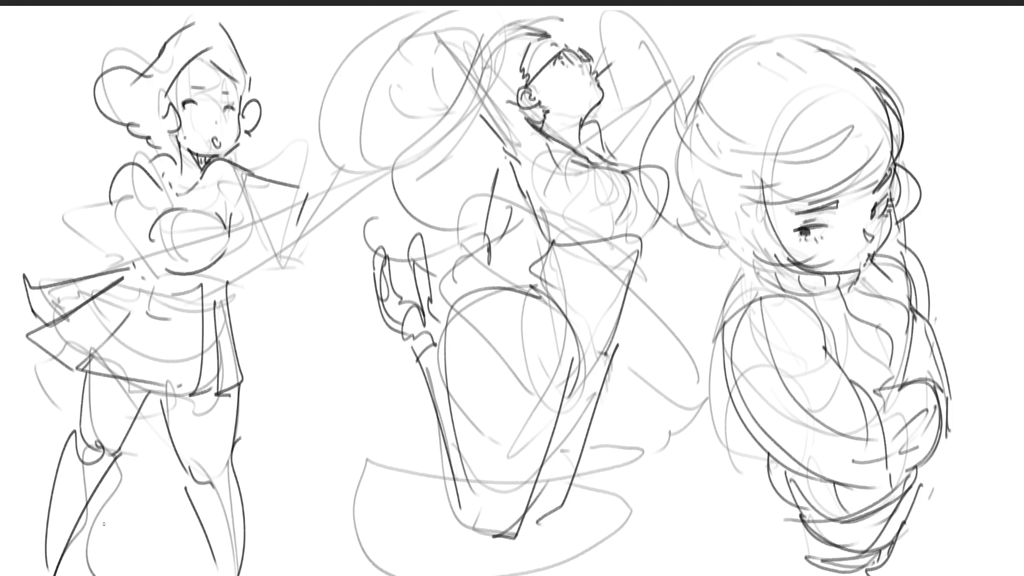
Draw the chest line, forearm and hand at the hip, undoing a stray diagonal and redrawing the fingers.
{"action": "mouse_move", "coordinate": [232, 206]}
{"action": "left_mouse_down"}
{"action": "mouse_move", "coordinate": [281, 209]}
{"action": "mouse_move", "coordinate": [265, 270]}
{"action": "left_mouse_up"}
{"action": "left_click_drag", "start_coordinate": [308, 198], "coordinate": [258, 307]}
{"action": "left_click_drag", "start_coordinate": [264, 273], "coordinate": [254, 313]}
{"action": "mouse_move", "coordinate": [260, 305]}
{"action": "left_mouse_down"}
{"action": "mouse_move", "coordinate": [244, 315]}
{"action": "mouse_move", "coordinate": [286, 288]}
{"action": "mouse_move", "coordinate": [128, 387]}
{"action": "left_mouse_up"}
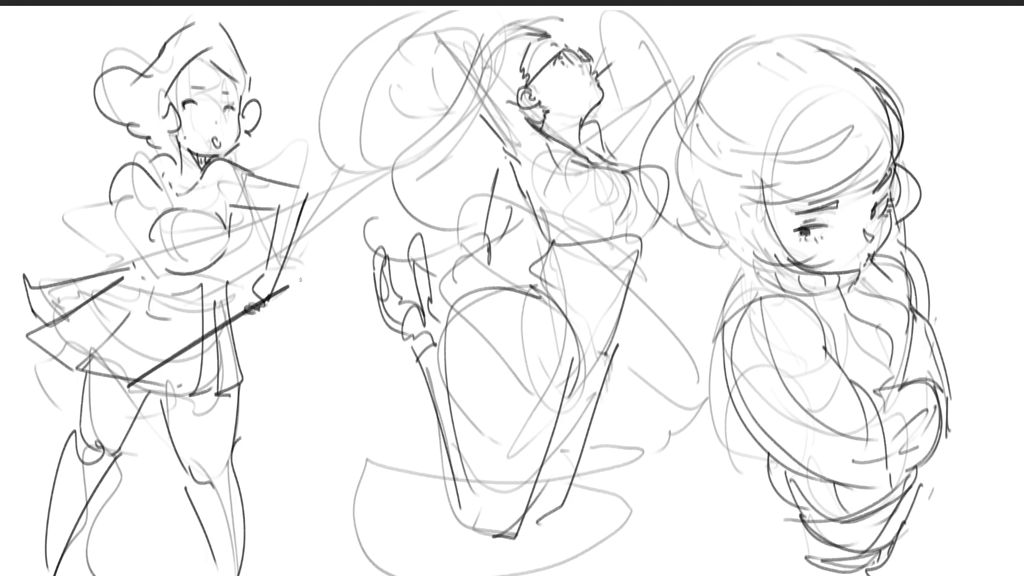
{"action": "left_click_drag", "start_coordinate": [286, 315], "coordinate": [302, 290]}
{"action": "key", "text": "ctrl+z"}
{"action": "key", "text": "ctrl+z"}
{"action": "mouse_move", "coordinate": [229, 300]}
{"action": "left_mouse_down"}
{"action": "mouse_move", "coordinate": [302, 281]}
{"action": "mouse_move", "coordinate": [265, 308]}
{"action": "left_mouse_up"}
{"action": "mouse_move", "coordinate": [261, 312]}
{"action": "left_mouse_down"}
{"action": "mouse_move", "coordinate": [255, 333]}
{"action": "mouse_move", "coordinate": [195, 341]}
{"action": "mouse_move", "coordinate": [250, 347]}
{"action": "left_mouse_up"}
{"action": "left_click_drag", "start_coordinate": [251, 327], "coordinate": [302, 300]}
{"action": "left_click_drag", "start_coordinate": [263, 312], "coordinate": [218, 315]}
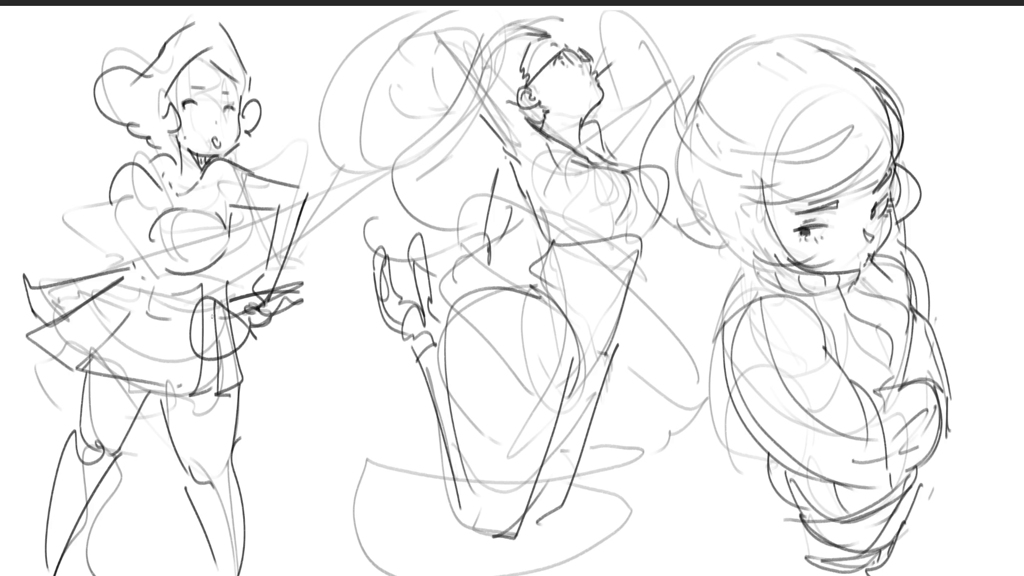
Draw the skirt's top edge, undo it, and redraw it as one line.
{"action": "mouse_move", "coordinate": [24, 285]}
{"action": "left_mouse_down"}
{"action": "mouse_move", "coordinate": [96, 240]}
{"action": "mouse_move", "coordinate": [111, 244]}
{"action": "left_mouse_up"}
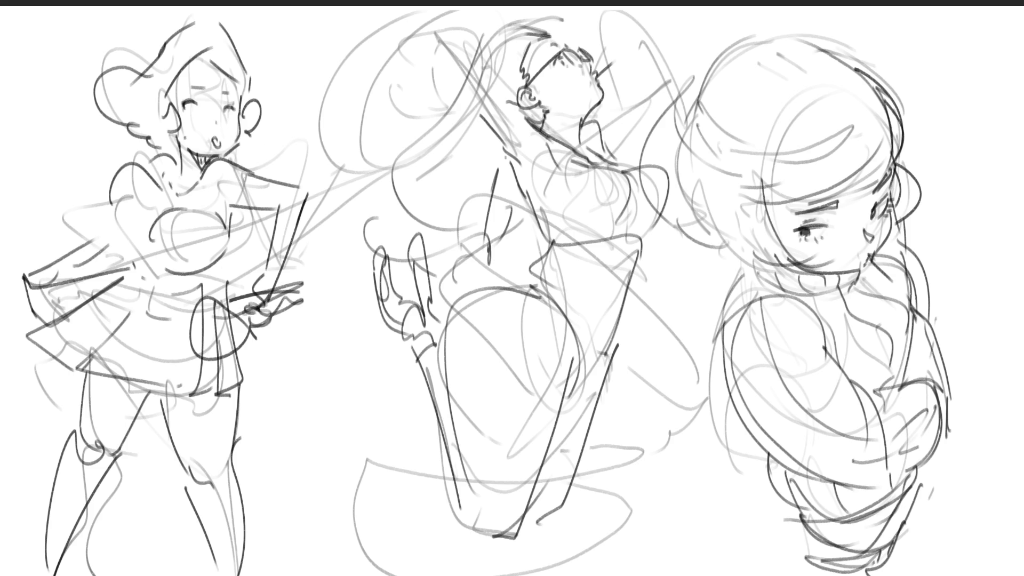
{"action": "key", "text": "ctrl+z"}
{"action": "left_click_drag", "start_coordinate": [28, 282], "coordinate": [109, 219]}
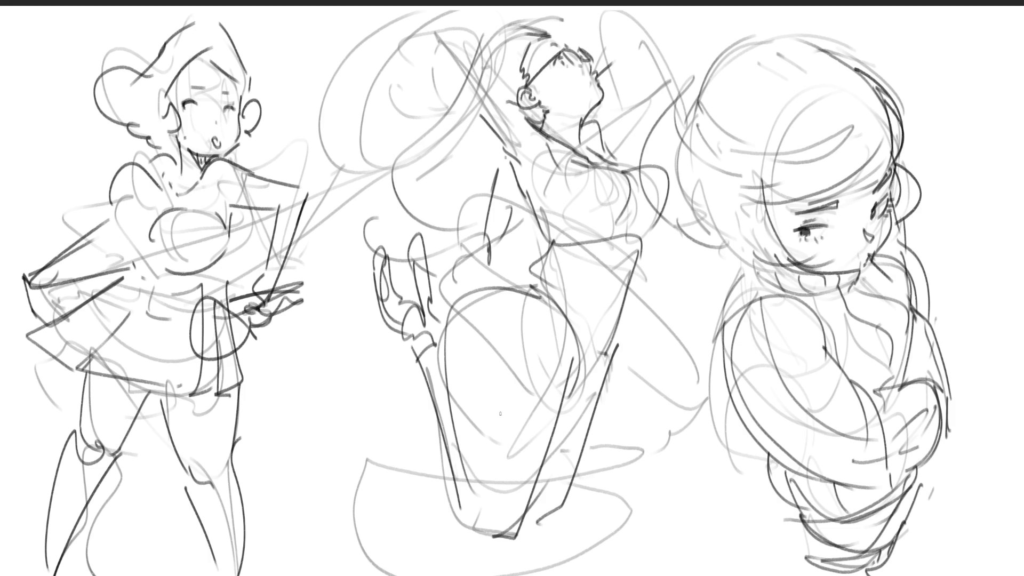
Mirror the canvas, fade the bun-haired girl's sketch, and redraw her torso diagonals and shoulder top.
{"action": "key", "text": "m"}
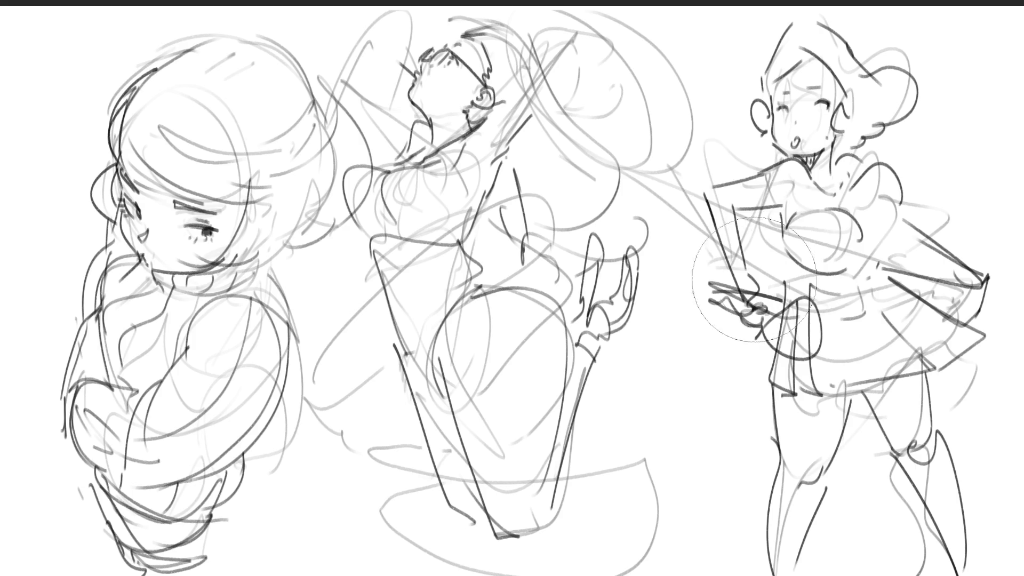
{"action": "mouse_move", "coordinate": [795, 267]}
{"action": "left_mouse_down"}
{"action": "mouse_move", "coordinate": [853, 90]}
{"action": "mouse_move", "coordinate": [884, 176]}
{"action": "mouse_move", "coordinate": [927, 374]}
{"action": "mouse_move", "coordinate": [827, 533]}
{"action": "mouse_move", "coordinate": [876, 291]}
{"action": "mouse_move", "coordinate": [915, 517]}
{"action": "left_mouse_up"}
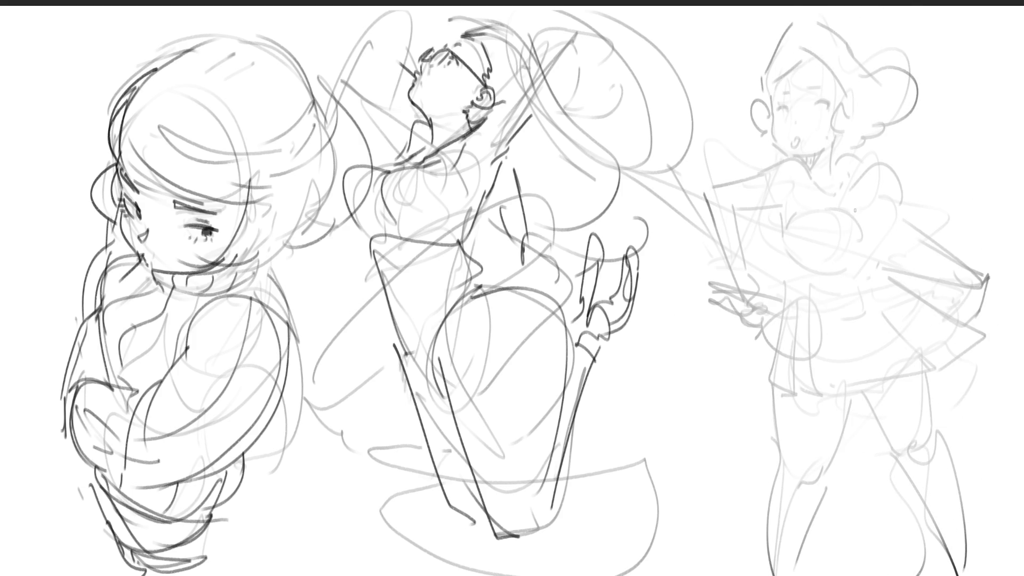
{"action": "mouse_move", "coordinate": [733, 215]}
{"action": "left_mouse_down"}
{"action": "mouse_move", "coordinate": [758, 213]}
{"action": "mouse_move", "coordinate": [881, 260]}
{"action": "mouse_move", "coordinate": [699, 230]}
{"action": "mouse_move", "coordinate": [949, 310]}
{"action": "left_mouse_up"}
{"action": "left_click_drag", "start_coordinate": [843, 247], "coordinate": [938, 267]}
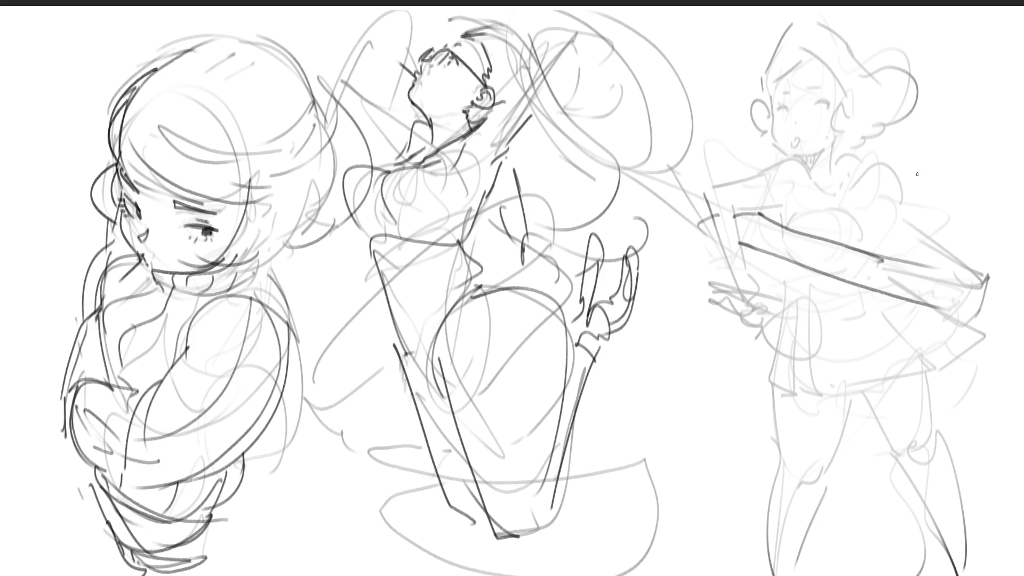
{"action": "left_click_drag", "start_coordinate": [900, 174], "coordinate": [994, 188]}
{"action": "left_click_drag", "start_coordinate": [855, 154], "coordinate": [942, 179]}
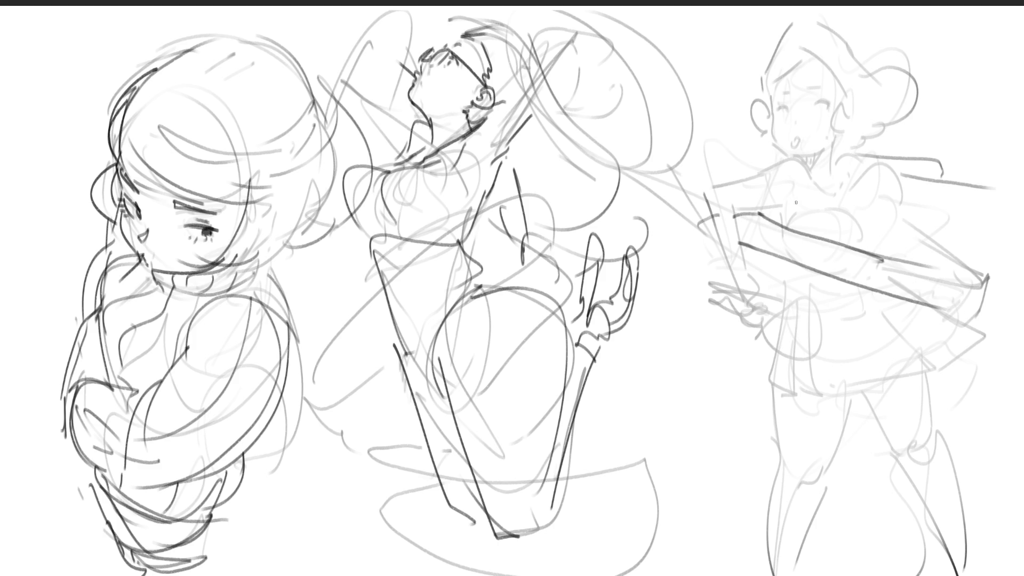
Draw slanted arm lines and the upper-arm curve, plus a long curve across the legs.
{"action": "left_click_drag", "start_coordinate": [704, 204], "coordinate": [697, 228]}
{"action": "left_click_drag", "start_coordinate": [703, 194], "coordinate": [730, 281]}
{"action": "left_click_drag", "start_coordinate": [730, 207], "coordinate": [747, 277]}
{"action": "left_click_drag", "start_coordinate": [737, 215], "coordinate": [781, 207]}
{"action": "left_click_drag", "start_coordinate": [714, 193], "coordinate": [809, 177]}
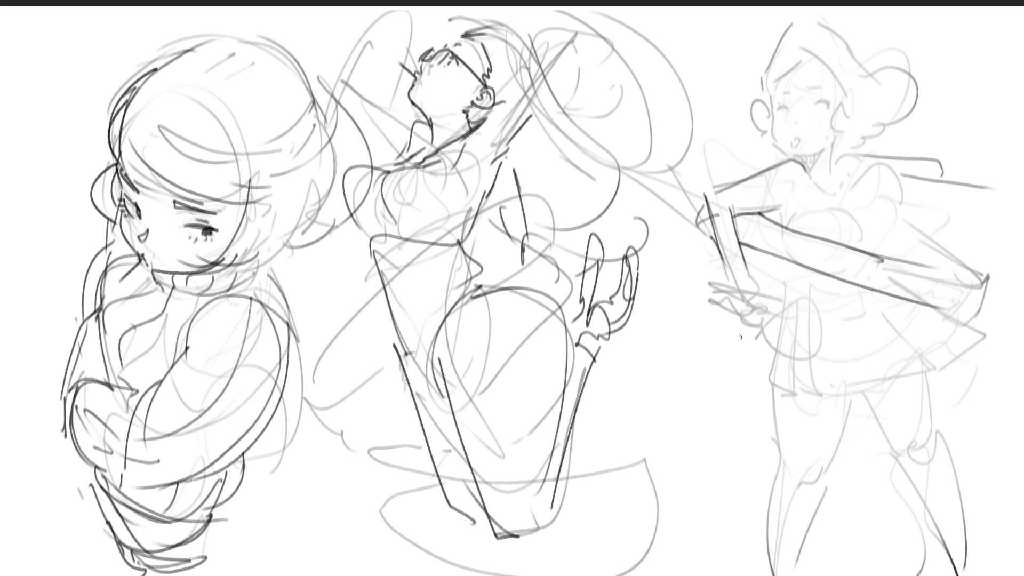
{"action": "mouse_move", "coordinate": [724, 316]}
{"action": "left_mouse_down"}
{"action": "mouse_move", "coordinate": [800, 439]}
{"action": "mouse_move", "coordinate": [933, 496]}
{"action": "left_mouse_up"}
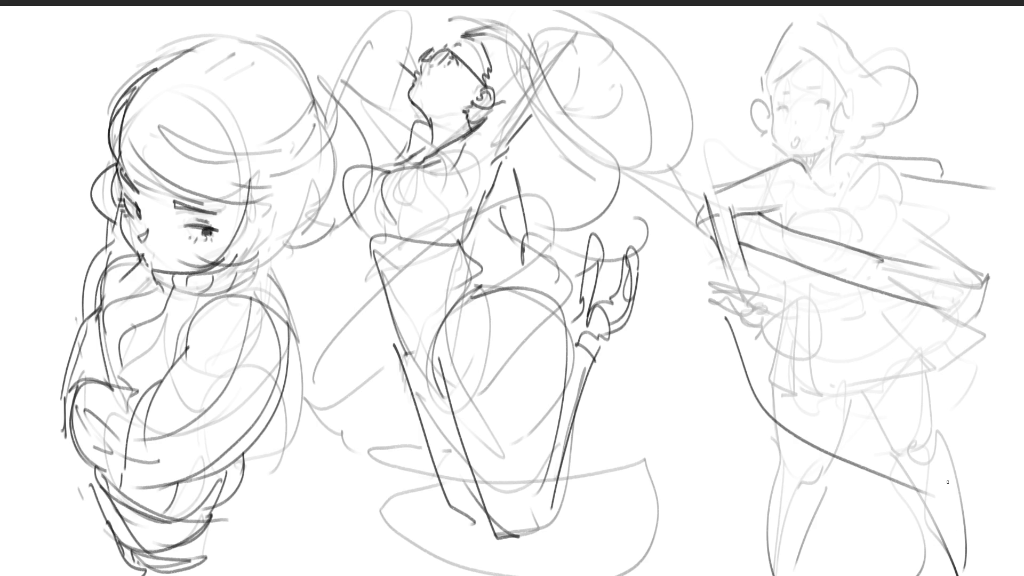
Draw the chest and shoulder curve, redoing the shoulder as a curved line, and add a neck stroke.
{"action": "mouse_move", "coordinate": [816, 241]}
{"action": "left_mouse_down"}
{"action": "mouse_move", "coordinate": [862, 238]}
{"action": "mouse_move", "coordinate": [909, 203]}
{"action": "mouse_move", "coordinate": [966, 214]}
{"action": "left_mouse_up"}
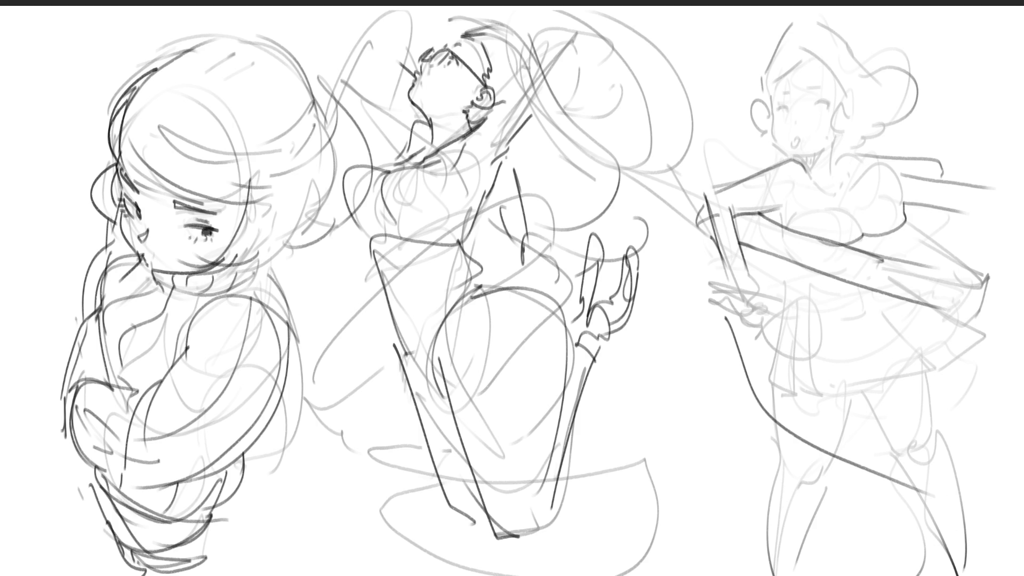
{"action": "mouse_move", "coordinate": [870, 181]}
{"action": "left_mouse_down"}
{"action": "mouse_move", "coordinate": [870, 195]}
{"action": "mouse_move", "coordinate": [887, 182]}
{"action": "left_mouse_up"}
{"action": "left_click_drag", "start_coordinate": [830, 153], "coordinate": [914, 152]}
{"action": "left_click_drag", "start_coordinate": [922, 152], "coordinate": [924, 170]}
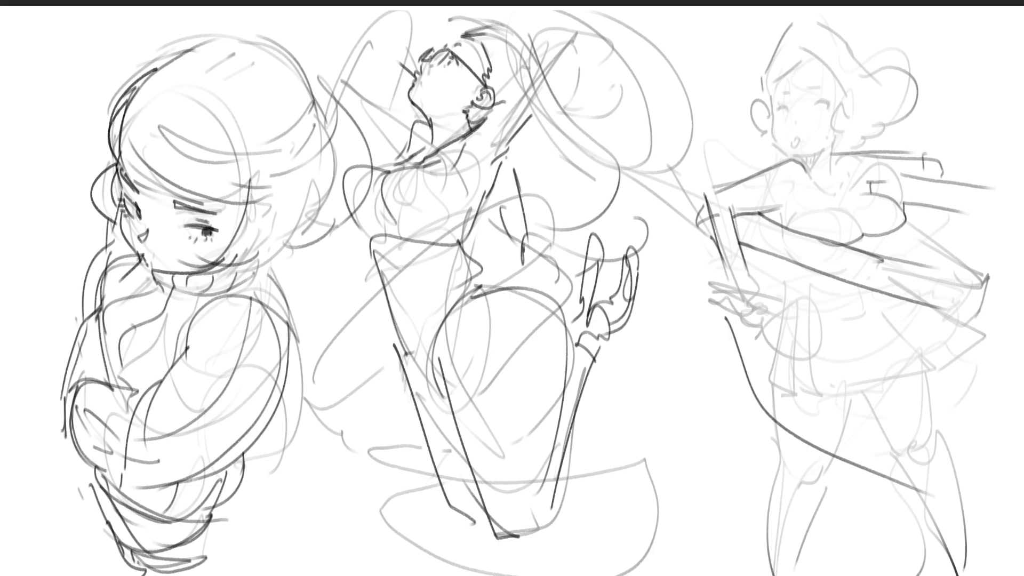
{"action": "key", "text": "ctrl+z"}
{"action": "key", "text": "ctrl+z"}
{"action": "mouse_move", "coordinate": [836, 155]}
{"action": "left_mouse_down"}
{"action": "mouse_move", "coordinate": [897, 158]}
{"action": "mouse_move", "coordinate": [932, 175]}
{"action": "left_mouse_up"}
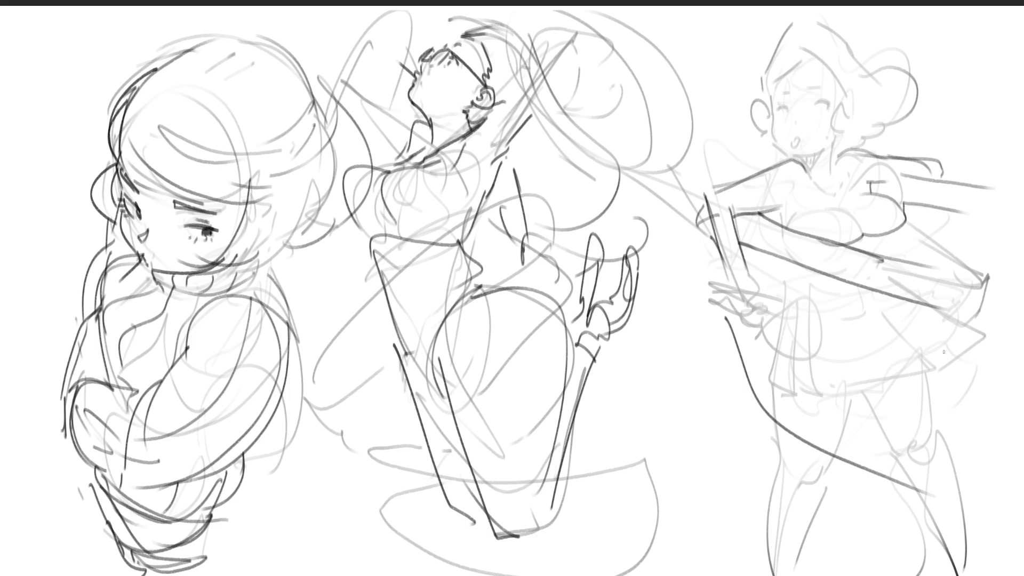
{"action": "left_click_drag", "start_coordinate": [816, 184], "coordinate": [862, 229]}
Sketch the girl's forearm and hand with an oval beside it.
{"action": "left_click_drag", "start_coordinate": [729, 270], "coordinate": [732, 288]}
{"action": "mouse_move", "coordinate": [745, 266]}
{"action": "left_mouse_down"}
{"action": "mouse_move", "coordinate": [732, 318]}
{"action": "mouse_move", "coordinate": [749, 326]}
{"action": "left_mouse_up"}
{"action": "mouse_move", "coordinate": [733, 320]}
{"action": "left_mouse_down"}
{"action": "mouse_move", "coordinate": [716, 297]}
{"action": "mouse_move", "coordinate": [760, 334]}
{"action": "left_mouse_up"}
{"action": "mouse_move", "coordinate": [778, 290]}
{"action": "left_mouse_down"}
{"action": "mouse_move", "coordinate": [804, 317]}
{"action": "mouse_move", "coordinate": [794, 383]}
{"action": "mouse_move", "coordinate": [783, 293]}
{"action": "mouse_move", "coordinate": [801, 382]}
{"action": "mouse_move", "coordinate": [774, 378]}
{"action": "mouse_move", "coordinate": [794, 391]}
{"action": "left_mouse_up"}
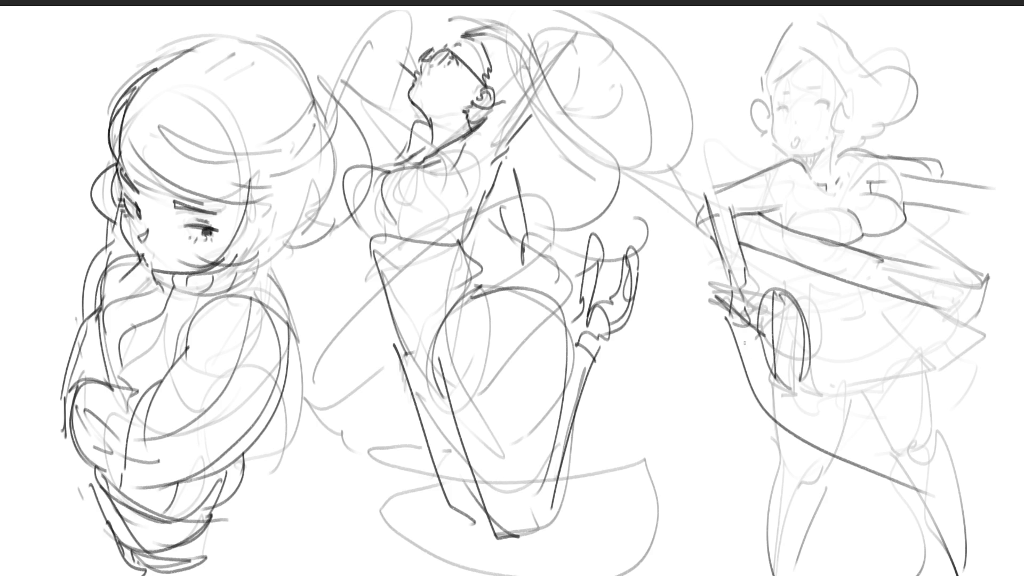
{"action": "left_click_drag", "start_coordinate": [726, 290], "coordinate": [720, 307]}
Redraw the leg lines, lower-leg curve and a triangular shape near the feet.
{"action": "mouse_move", "coordinate": [746, 382]}
{"action": "left_mouse_down"}
{"action": "mouse_move", "coordinate": [755, 403]}
{"action": "mouse_move", "coordinate": [865, 481]}
{"action": "left_mouse_up"}
{"action": "left_click_drag", "start_coordinate": [773, 429], "coordinate": [824, 464]}
{"action": "left_click_drag", "start_coordinate": [774, 432], "coordinate": [816, 515]}
{"action": "left_click_drag", "start_coordinate": [823, 469], "coordinate": [819, 517]}
{"action": "mouse_move", "coordinate": [791, 476]}
{"action": "left_mouse_down"}
{"action": "mouse_move", "coordinate": [757, 496]}
{"action": "mouse_move", "coordinate": [799, 542]}
{"action": "left_mouse_up"}
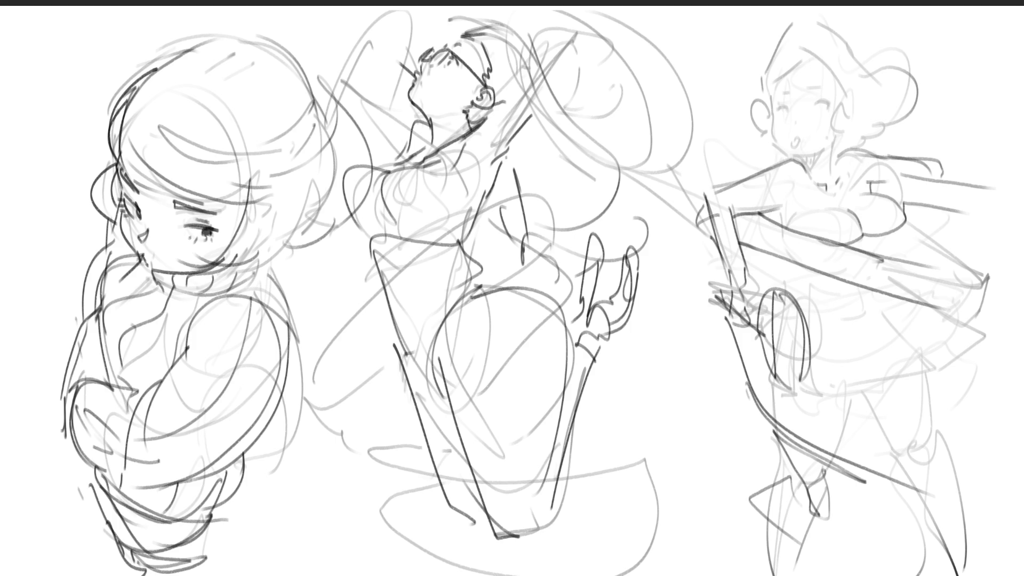
Draw arcs, side strands and wavy curls on the sweater girl's hair.
{"action": "mouse_move", "coordinate": [196, 40]}
{"action": "left_mouse_down"}
{"action": "mouse_move", "coordinate": [172, 46]}
{"action": "mouse_move", "coordinate": [93, 160]}
{"action": "left_mouse_up"}
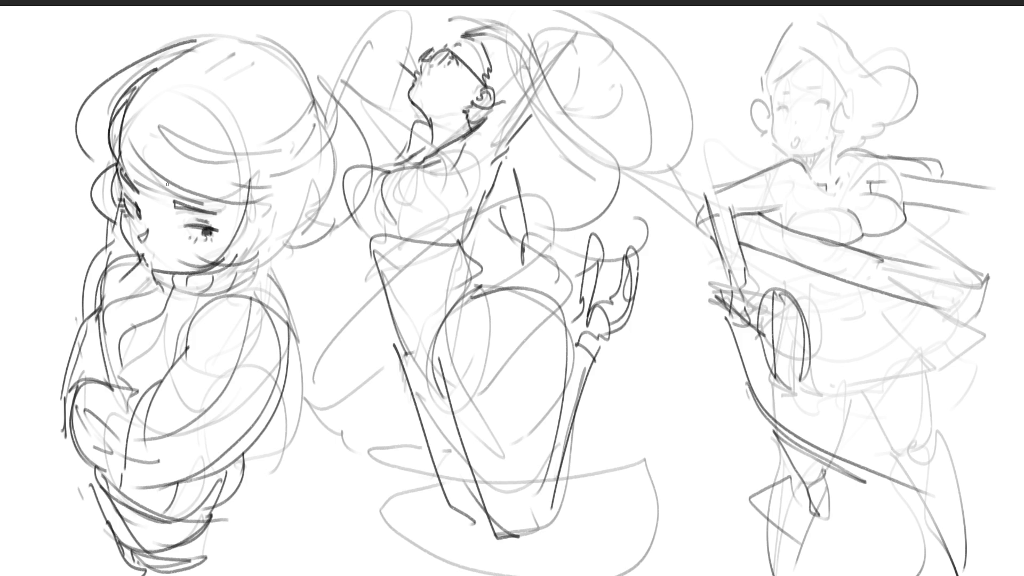
{"action": "mouse_move", "coordinate": [207, 12]}
{"action": "left_mouse_down"}
{"action": "mouse_move", "coordinate": [304, 59]}
{"action": "mouse_move", "coordinate": [346, 160]}
{"action": "left_mouse_up"}
{"action": "left_click_drag", "start_coordinate": [180, 27], "coordinate": [99, 52]}
{"action": "left_click_drag", "start_coordinate": [75, 54], "coordinate": [74, 108]}
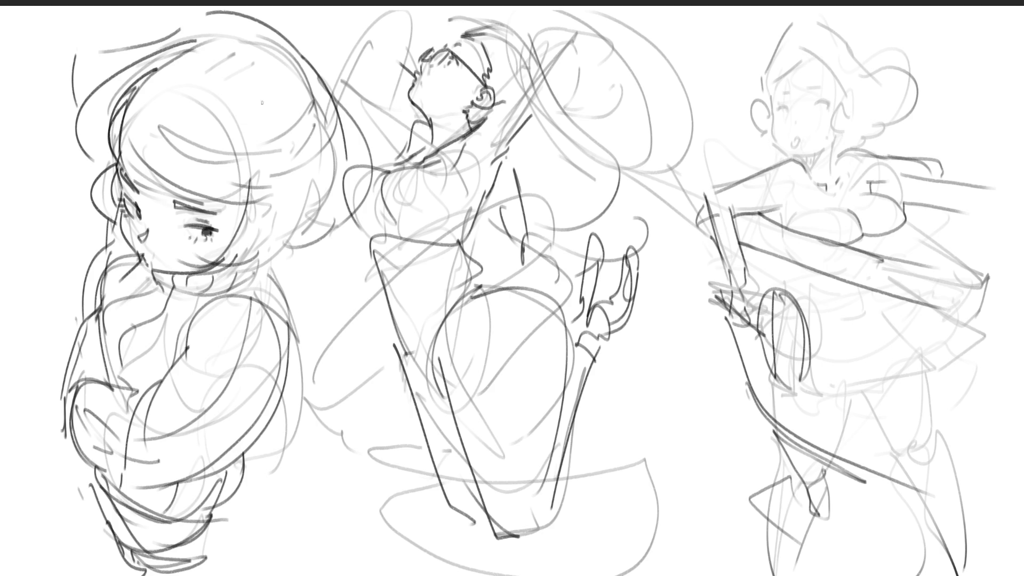
{"action": "mouse_move", "coordinate": [125, 48]}
{"action": "left_mouse_down"}
{"action": "mouse_move", "coordinate": [56, 165]}
{"action": "mouse_move", "coordinate": [86, 206]}
{"action": "left_mouse_up"}
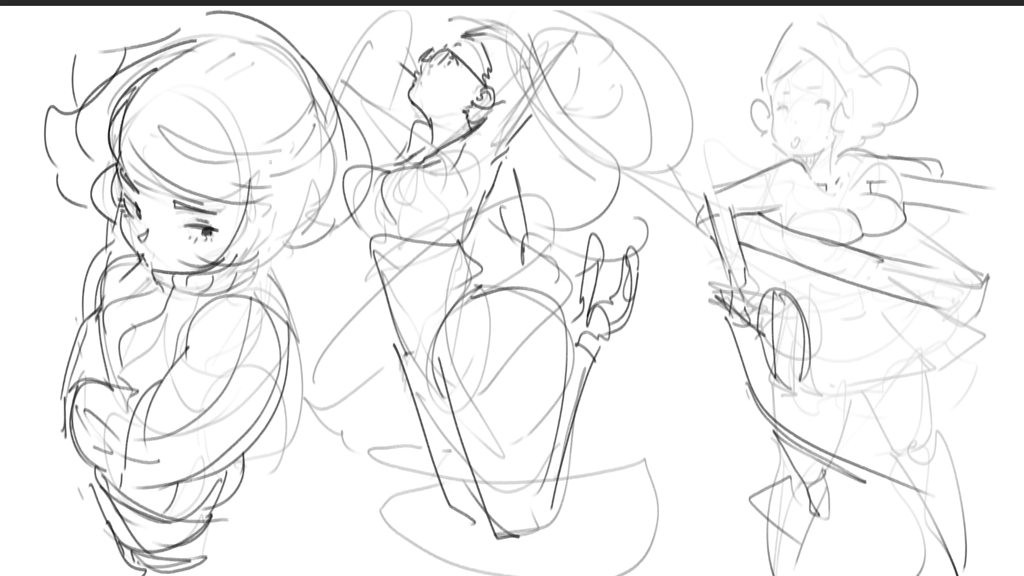
Darken the bun-haired girl's closed eyes and ear, and hatch the shadow under her chin.
{"action": "mouse_move", "coordinate": [783, 106]}
{"action": "left_mouse_down"}
{"action": "mouse_move", "coordinate": [830, 106]}
{"action": "mouse_move", "coordinate": [794, 88]}
{"action": "mouse_move", "coordinate": [822, 89]}
{"action": "mouse_move", "coordinate": [801, 156]}
{"action": "mouse_move", "coordinate": [845, 132]}
{"action": "mouse_move", "coordinate": [800, 136]}
{"action": "mouse_move", "coordinate": [857, 112]}
{"action": "mouse_move", "coordinate": [854, 128]}
{"action": "mouse_move", "coordinate": [769, 131]}
{"action": "left_mouse_up"}
{"action": "mouse_move", "coordinate": [777, 83]}
{"action": "left_mouse_down"}
{"action": "mouse_move", "coordinate": [790, 67]}
{"action": "mouse_move", "coordinate": [840, 85]}
{"action": "mouse_move", "coordinate": [829, 173]}
{"action": "mouse_move", "coordinate": [802, 177]}
{"action": "left_mouse_up"}
{"action": "left_click_drag", "start_coordinate": [831, 145], "coordinate": [804, 170]}
{"action": "mouse_move", "coordinate": [821, 153]}
{"action": "left_mouse_down"}
{"action": "mouse_move", "coordinate": [809, 169]}
{"action": "mouse_move", "coordinate": [820, 167]}
{"action": "left_mouse_up"}
{"action": "mouse_move", "coordinate": [814, 155]}
{"action": "left_mouse_down"}
{"action": "mouse_move", "coordinate": [802, 175]}
{"action": "mouse_move", "coordinate": [834, 171]}
{"action": "left_mouse_up"}
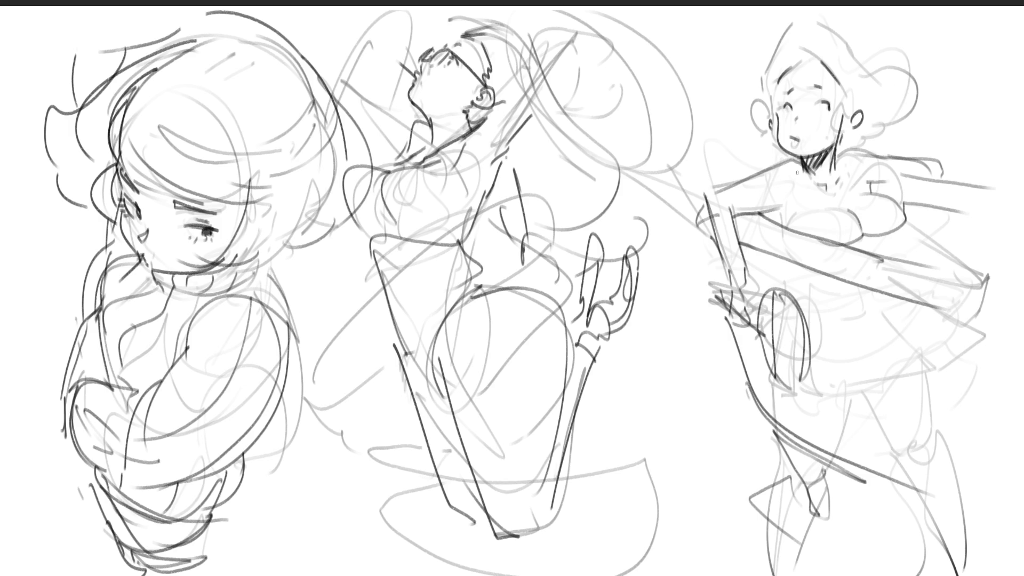
Darken the girl's hair and head outline, with small strokes by her neck, ear and shoulder.
{"action": "mouse_move", "coordinate": [807, 169]}
{"action": "left_mouse_down"}
{"action": "mouse_move", "coordinate": [797, 180]}
{"action": "mouse_move", "coordinate": [840, 177]}
{"action": "mouse_move", "coordinate": [830, 162]}
{"action": "mouse_move", "coordinate": [884, 155]}
{"action": "mouse_move", "coordinate": [837, 149]}
{"action": "mouse_move", "coordinate": [842, 139]}
{"action": "left_mouse_up"}
{"action": "left_click_drag", "start_coordinate": [861, 131], "coordinate": [853, 140]}
{"action": "left_click_drag", "start_coordinate": [765, 86], "coordinate": [843, 74]}
{"action": "mouse_move", "coordinate": [767, 63]}
{"action": "left_mouse_down"}
{"action": "mouse_move", "coordinate": [816, 22]}
{"action": "mouse_move", "coordinate": [866, 88]}
{"action": "left_mouse_up"}
{"action": "left_click_drag", "start_coordinate": [872, 93], "coordinate": [868, 107]}
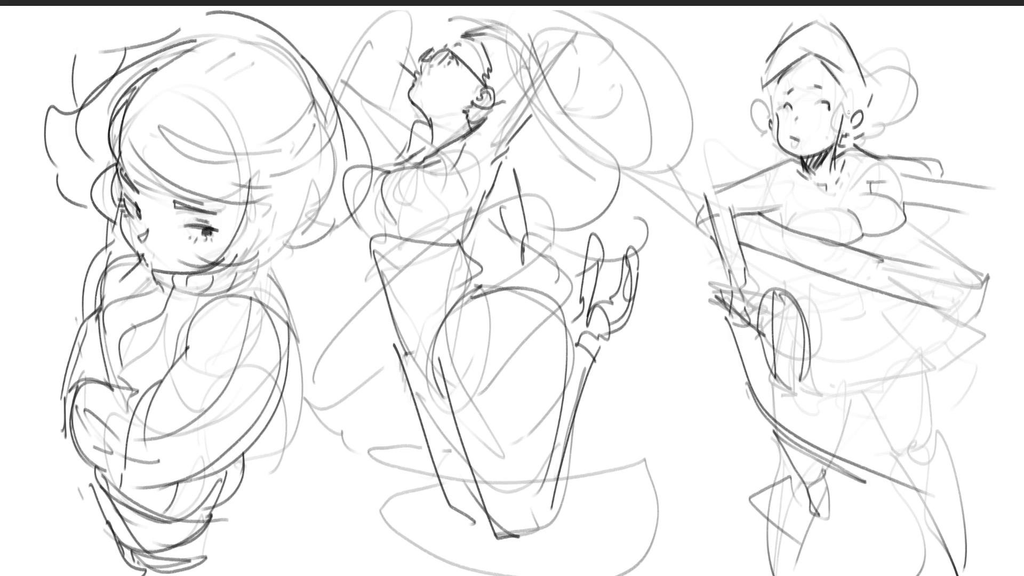
{"action": "left_click_drag", "start_coordinate": [773, 79], "coordinate": [766, 105]}
{"action": "mouse_move", "coordinate": [856, 44]}
{"action": "left_mouse_down"}
{"action": "mouse_move", "coordinate": [872, 75]}
{"action": "mouse_move", "coordinate": [866, 113]}
{"action": "left_mouse_up"}
{"action": "left_click_drag", "start_coordinate": [840, 8], "coordinate": [865, 49]}
{"action": "left_click_drag", "start_coordinate": [824, 10], "coordinate": [776, 37]}
{"action": "left_click_drag", "start_coordinate": [863, 23], "coordinate": [870, 67]}
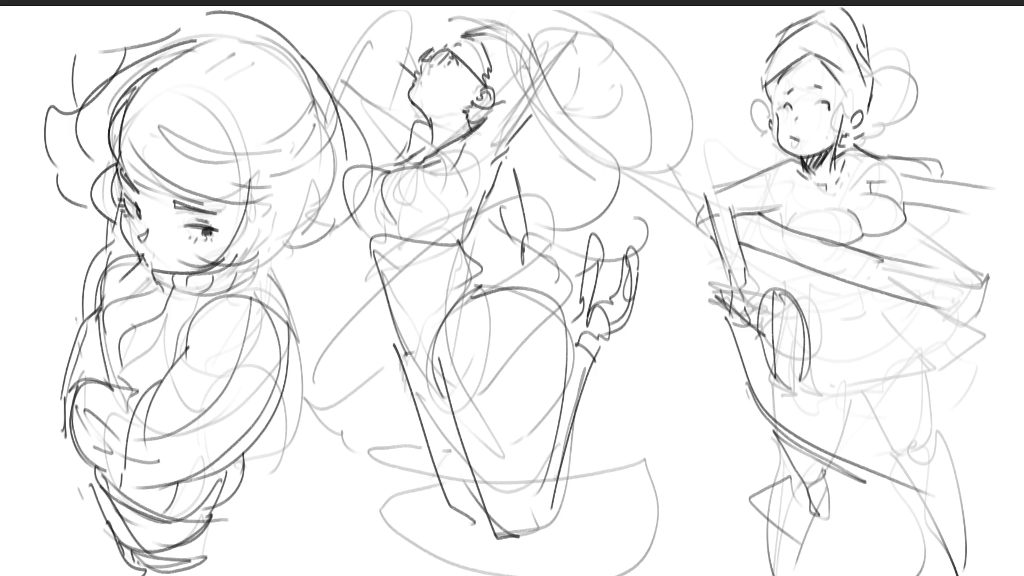
Draw a tray across the right figure's chest, shade beneath it, and sweep long diagonals across.
{"action": "mouse_move", "coordinate": [856, 248]}
{"action": "left_mouse_down"}
{"action": "mouse_move", "coordinate": [909, 216]}
{"action": "mouse_move", "coordinate": [984, 214]}
{"action": "left_mouse_up"}
{"action": "mouse_move", "coordinate": [972, 220]}
{"action": "left_mouse_down"}
{"action": "mouse_move", "coordinate": [902, 252]}
{"action": "mouse_move", "coordinate": [995, 227]}
{"action": "mouse_move", "coordinate": [973, 242]}
{"action": "left_mouse_up"}
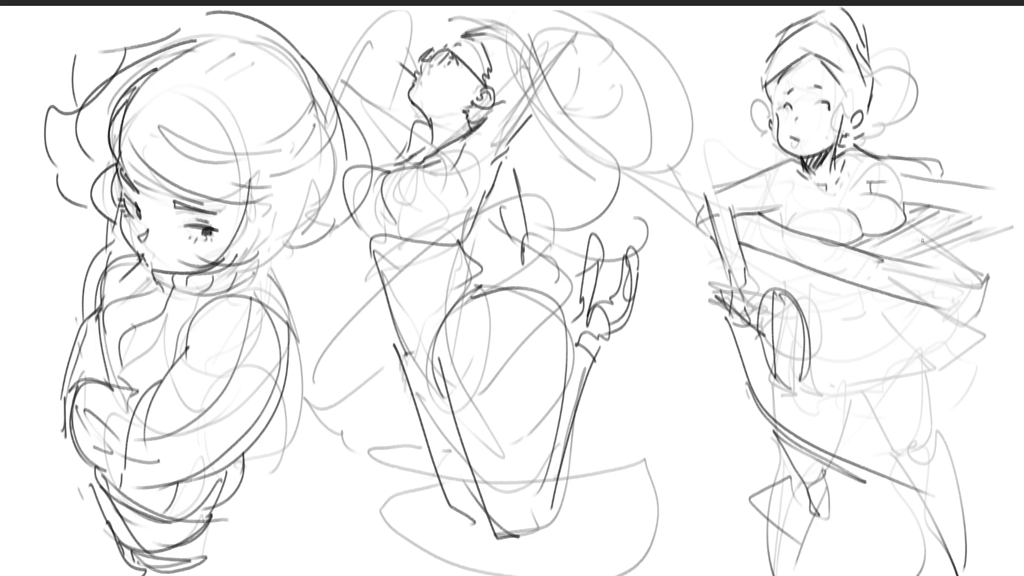
{"action": "mouse_move", "coordinate": [907, 233]}
{"action": "left_mouse_down"}
{"action": "mouse_move", "coordinate": [856, 243]}
{"action": "mouse_move", "coordinate": [903, 237]}
{"action": "mouse_move", "coordinate": [885, 255]}
{"action": "mouse_move", "coordinate": [949, 267]}
{"action": "mouse_move", "coordinate": [917, 248]}
{"action": "mouse_move", "coordinate": [925, 235]}
{"action": "mouse_move", "coordinate": [1013, 234]}
{"action": "mouse_move", "coordinate": [908, 210]}
{"action": "mouse_move", "coordinate": [1021, 237]}
{"action": "mouse_move", "coordinate": [991, 229]}
{"action": "left_mouse_up"}
{"action": "left_click_drag", "start_coordinate": [902, 243], "coordinate": [1022, 266]}
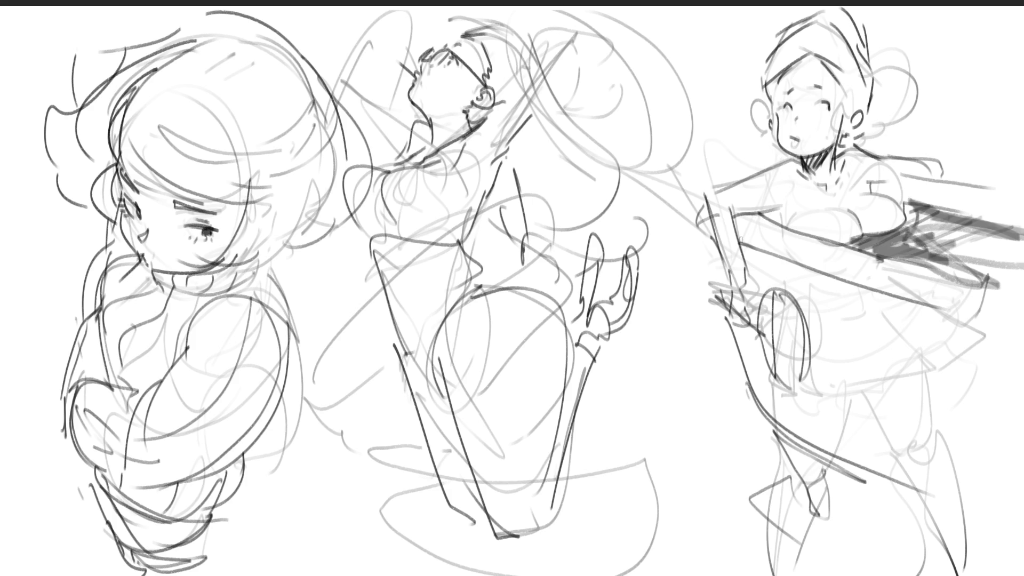
{"action": "left_click_drag", "start_coordinate": [728, 235], "coordinate": [1023, 344]}
{"action": "mouse_move", "coordinate": [732, 250]}
{"action": "left_mouse_down"}
{"action": "mouse_move", "coordinate": [977, 333]}
{"action": "mouse_move", "coordinate": [992, 362]}
{"action": "left_mouse_up"}
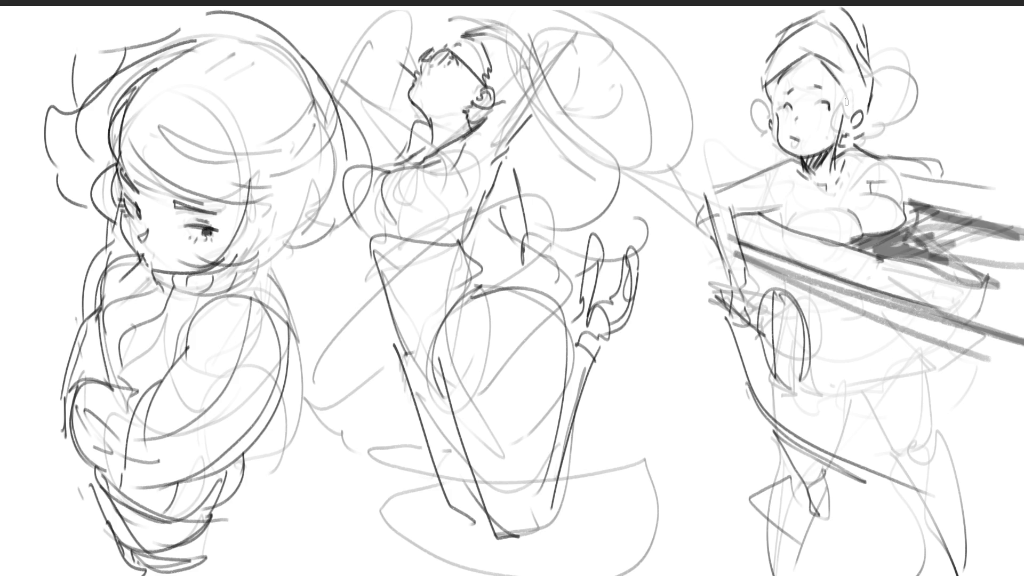
{"action": "left_click_drag", "start_coordinate": [867, 127], "coordinate": [853, 143]}
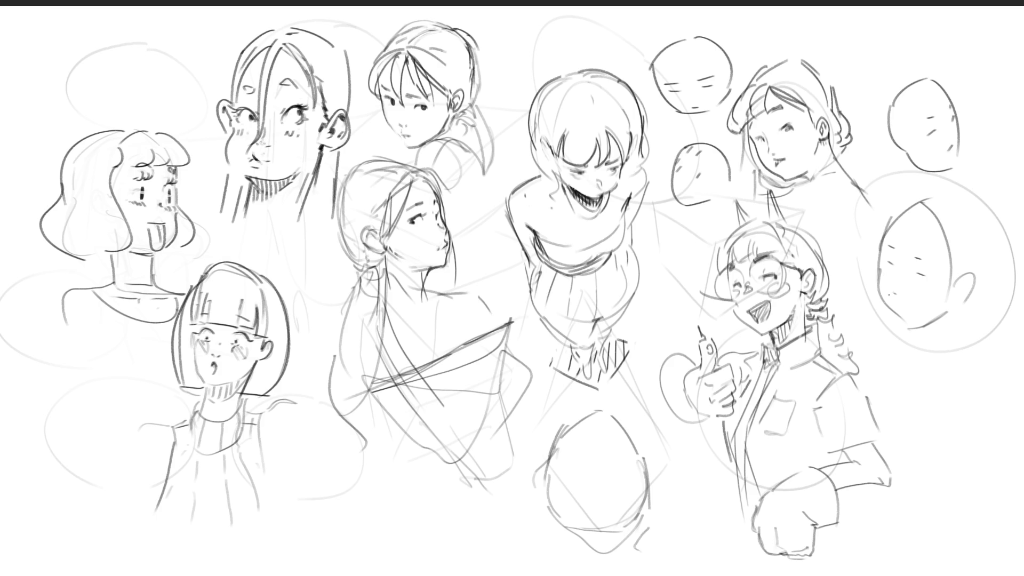
Give the right-hand face a cross line, an ear, cheek hatching and a glasses lens.
{"action": "left_click_drag", "start_coordinate": [894, 291], "coordinate": [846, 330]}
{"action": "mouse_move", "coordinate": [869, 245]}
{"action": "left_mouse_down"}
{"action": "mouse_move", "coordinate": [865, 271]}
{"action": "mouse_move", "coordinate": [882, 278]}
{"action": "left_mouse_up"}
{"action": "left_click_drag", "start_coordinate": [889, 269], "coordinate": [906, 277]}
{"action": "mouse_move", "coordinate": [909, 249]}
{"action": "left_mouse_down"}
{"action": "mouse_move", "coordinate": [904, 281]}
{"action": "mouse_move", "coordinate": [916, 247]}
{"action": "left_mouse_up"}
{"action": "left_click_drag", "start_coordinate": [922, 294], "coordinate": [973, 270]}
{"action": "left_click_drag", "start_coordinate": [871, 258], "coordinate": [882, 252]}
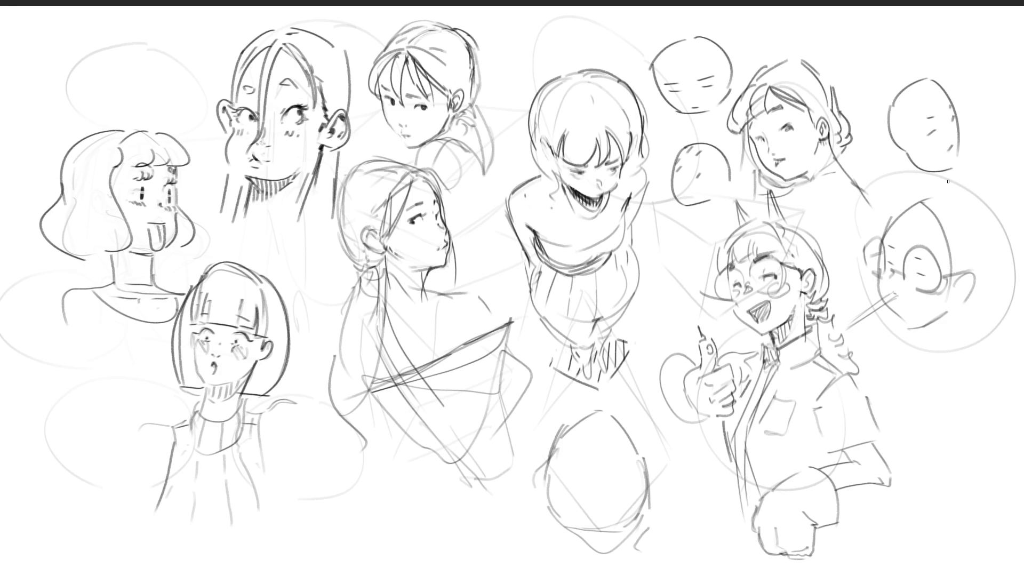
Undo an oversized eye stroke and draw glasses on the small upper-right head.
{"action": "mouse_move", "coordinate": [953, 124]}
{"action": "left_mouse_down"}
{"action": "mouse_move", "coordinate": [940, 148]}
{"action": "mouse_move", "coordinate": [961, 129]}
{"action": "mouse_move", "coordinate": [892, 139]}
{"action": "mouse_move", "coordinate": [971, 101]}
{"action": "left_mouse_up"}
{"action": "key", "text": "ctrl+z"}
{"action": "key", "text": "ctrl+z"}
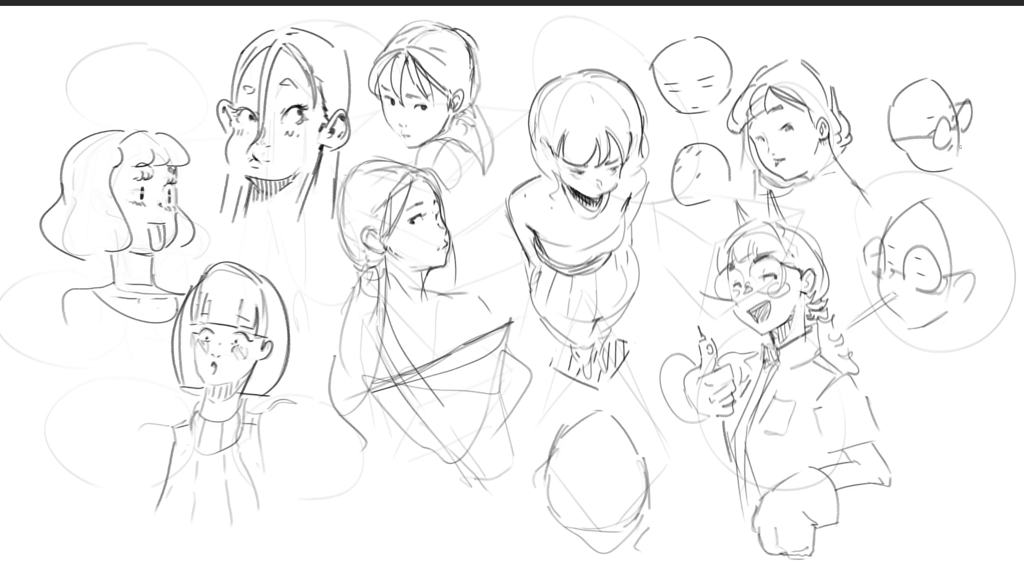
{"action": "left_click_drag", "start_coordinate": [949, 145], "coordinate": [988, 148]}
Outline the small middle head with glasses, a redrawn chin, jaw and shoulder.
{"action": "left_click_drag", "start_coordinate": [680, 158], "coordinate": [678, 164]}
{"action": "mouse_move", "coordinate": [691, 158]}
{"action": "left_mouse_down"}
{"action": "mouse_move", "coordinate": [699, 177]}
{"action": "mouse_move", "coordinate": [684, 156]}
{"action": "mouse_move", "coordinate": [718, 137]}
{"action": "left_mouse_up"}
{"action": "mouse_move", "coordinate": [674, 179]}
{"action": "left_mouse_down"}
{"action": "mouse_move", "coordinate": [663, 191]}
{"action": "mouse_move", "coordinate": [689, 216]}
{"action": "left_mouse_up"}
{"action": "left_click_drag", "start_coordinate": [727, 161], "coordinate": [735, 171]}
{"action": "mouse_move", "coordinate": [691, 210]}
{"action": "left_mouse_down"}
{"action": "mouse_move", "coordinate": [706, 216]}
{"action": "mouse_move", "coordinate": [725, 195]}
{"action": "left_mouse_up"}
{"action": "mouse_move", "coordinate": [726, 172]}
{"action": "left_mouse_down"}
{"action": "mouse_move", "coordinate": [732, 196]}
{"action": "mouse_move", "coordinate": [715, 216]}
{"action": "left_mouse_up"}
{"action": "left_click_drag", "start_coordinate": [713, 215], "coordinate": [724, 224]}
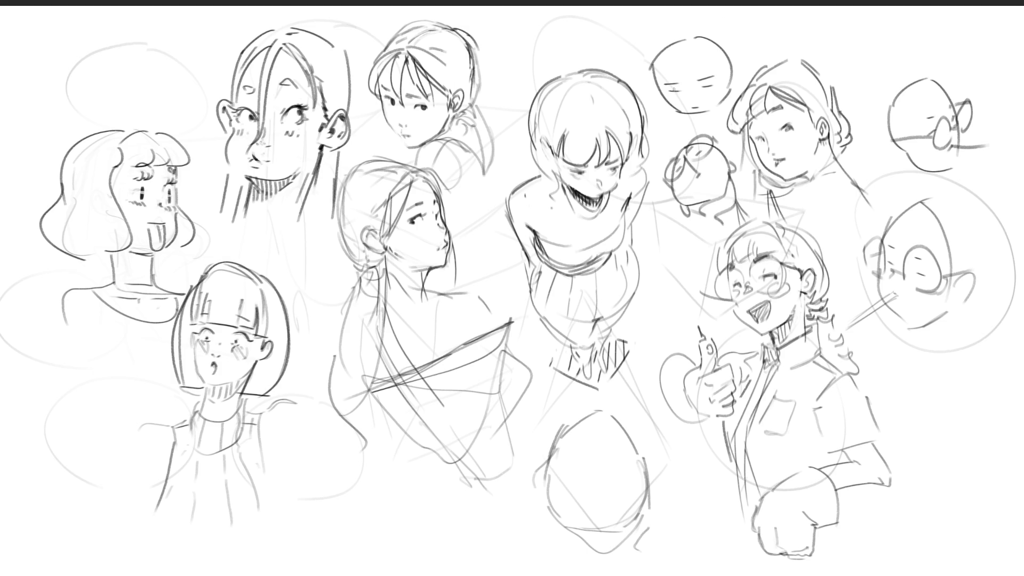
Draw glasses, a neck, a hair arc and a parting on the top small head.
{"action": "left_click_drag", "start_coordinate": [688, 98], "coordinate": [714, 101]}
{"action": "left_click_drag", "start_coordinate": [732, 47], "coordinate": [735, 100]}
{"action": "mouse_move", "coordinate": [652, 58]}
{"action": "left_mouse_down"}
{"action": "mouse_move", "coordinate": [664, 99]}
{"action": "mouse_move", "coordinate": [697, 133]}
{"action": "left_mouse_up"}
{"action": "left_click_drag", "start_coordinate": [659, 64], "coordinate": [732, 55]}
{"action": "mouse_move", "coordinate": [655, 38]}
{"action": "left_mouse_down"}
{"action": "mouse_move", "coordinate": [714, 29]}
{"action": "mouse_move", "coordinate": [675, 43]}
{"action": "mouse_move", "coordinate": [659, 63]}
{"action": "left_mouse_up"}
{"action": "mouse_move", "coordinate": [683, 28]}
{"action": "left_mouse_down"}
{"action": "mouse_move", "coordinate": [679, 44]}
{"action": "mouse_move", "coordinate": [737, 54]}
{"action": "left_mouse_up"}
{"action": "left_click_drag", "start_coordinate": [652, 33], "coordinate": [649, 65]}
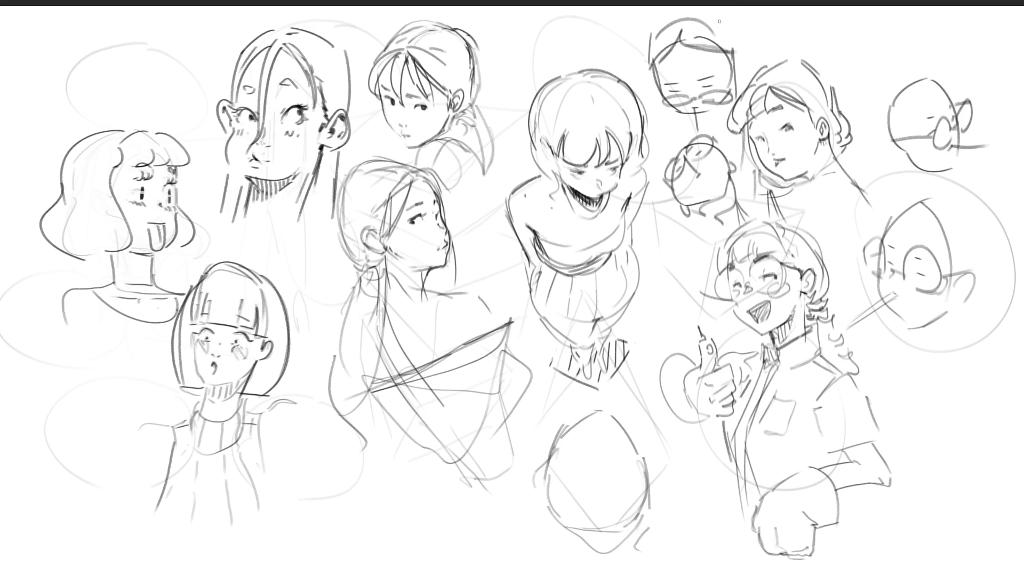
{"action": "left_click_drag", "start_coordinate": [716, 21], "coordinate": [734, 49]}
Redraw the right circled head's outline and add an ear.
{"action": "left_click_drag", "start_coordinate": [918, 202], "coordinate": [943, 243]}
{"action": "mouse_move", "coordinate": [920, 205]}
{"action": "left_mouse_down"}
{"action": "mouse_move", "coordinate": [886, 228]}
{"action": "mouse_move", "coordinate": [921, 195]}
{"action": "mouse_move", "coordinate": [956, 205]}
{"action": "left_mouse_up"}
{"action": "left_click_drag", "start_coordinate": [976, 247], "coordinate": [975, 265]}
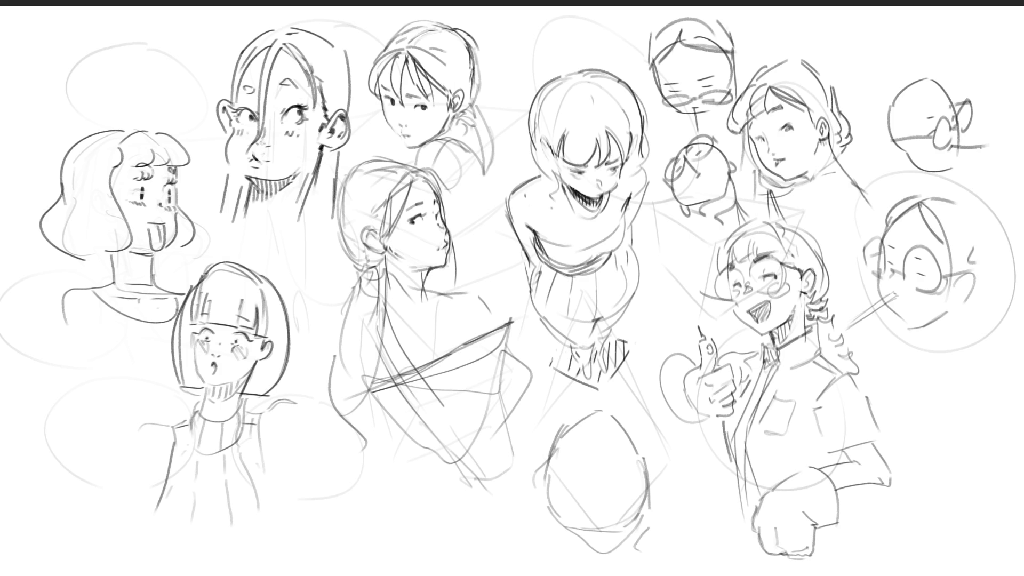
Redraw the top-right head's crown, add an ear, darker glasses, chin and neck.
{"action": "left_click_drag", "start_coordinate": [929, 79], "coordinate": [891, 128]}
{"action": "mouse_move", "coordinate": [924, 79]}
{"action": "left_mouse_down"}
{"action": "mouse_move", "coordinate": [883, 94]}
{"action": "mouse_move", "coordinate": [942, 76]}
{"action": "left_mouse_up"}
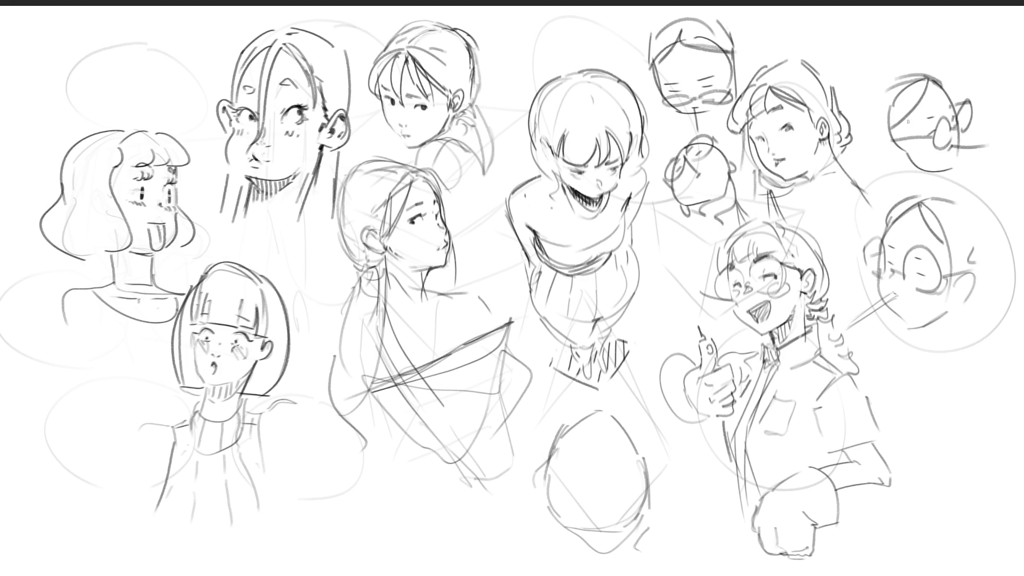
{"action": "left_click_drag", "start_coordinate": [879, 89], "coordinate": [866, 102]}
{"action": "mouse_move", "coordinate": [900, 140]}
{"action": "left_mouse_down"}
{"action": "mouse_move", "coordinate": [881, 151]}
{"action": "mouse_move", "coordinate": [906, 163]}
{"action": "mouse_move", "coordinate": [936, 138]}
{"action": "mouse_move", "coordinate": [947, 170]}
{"action": "mouse_move", "coordinate": [932, 176]}
{"action": "left_mouse_up"}
{"action": "mouse_move", "coordinate": [933, 174]}
{"action": "left_mouse_down"}
{"action": "mouse_move", "coordinate": [934, 184]}
{"action": "mouse_move", "coordinate": [917, 191]}
{"action": "left_mouse_up"}
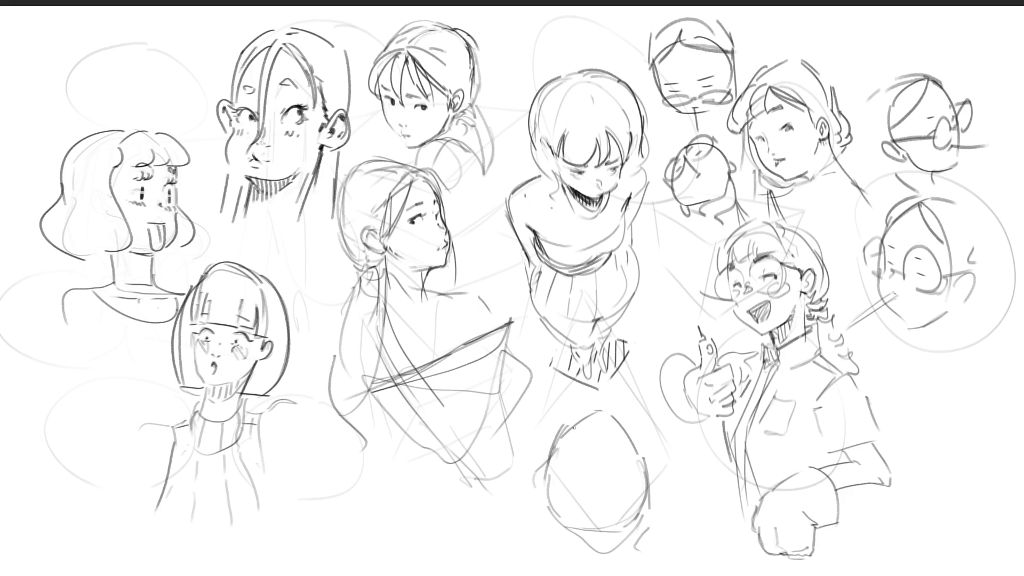
Redraw the bottom-centre head's top with a hairline and an arc of hair.
{"action": "left_click_drag", "start_coordinate": [560, 441], "coordinate": [607, 420]}
{"action": "mouse_move", "coordinate": [606, 421]}
{"action": "left_mouse_down"}
{"action": "mouse_move", "coordinate": [627, 436]}
{"action": "mouse_move", "coordinate": [597, 416]}
{"action": "mouse_move", "coordinate": [607, 411]}
{"action": "mouse_move", "coordinate": [586, 421]}
{"action": "left_mouse_up"}
{"action": "mouse_move", "coordinate": [592, 408]}
{"action": "left_mouse_down"}
{"action": "mouse_move", "coordinate": [561, 411]}
{"action": "mouse_move", "coordinate": [591, 411]}
{"action": "left_mouse_up"}
{"action": "left_click_drag", "start_coordinate": [604, 410], "coordinate": [642, 414]}
{"action": "left_click_drag", "start_coordinate": [599, 385], "coordinate": [599, 405]}
{"action": "mouse_move", "coordinate": [563, 435]}
{"action": "left_mouse_down"}
{"action": "mouse_move", "coordinate": [554, 453]}
{"action": "mouse_move", "coordinate": [595, 433]}
{"action": "mouse_move", "coordinate": [632, 434]}
{"action": "mouse_move", "coordinate": [643, 455]}
{"action": "left_mouse_up"}
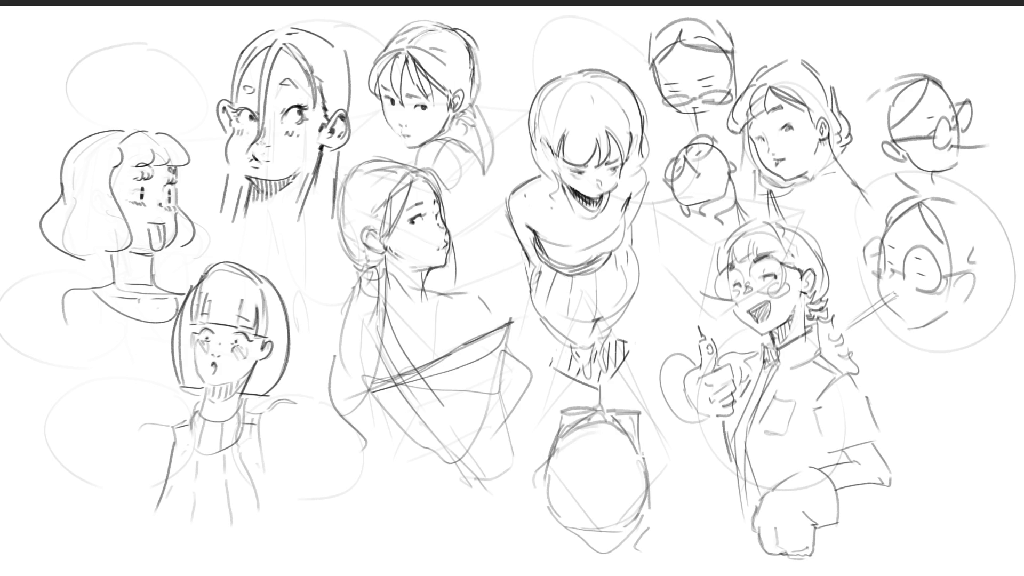
Add ears on both sides of the bottom-centre head, close its jaw and reinforce the sides.
{"action": "left_click_drag", "start_coordinate": [642, 415], "coordinate": [652, 497]}
{"action": "left_click_drag", "start_coordinate": [550, 463], "coordinate": [556, 515]}
{"action": "left_click_drag", "start_coordinate": [567, 526], "coordinate": [614, 530]}
{"action": "mouse_move", "coordinate": [608, 533]}
{"action": "left_mouse_down"}
{"action": "mouse_move", "coordinate": [652, 505]}
{"action": "mouse_move", "coordinate": [606, 530]}
{"action": "left_mouse_up"}
{"action": "mouse_move", "coordinate": [567, 445]}
{"action": "left_mouse_down"}
{"action": "mouse_move", "coordinate": [608, 436]}
{"action": "mouse_move", "coordinate": [637, 453]}
{"action": "mouse_move", "coordinate": [635, 475]}
{"action": "left_mouse_up"}
{"action": "mouse_move", "coordinate": [554, 480]}
{"action": "left_mouse_down"}
{"action": "mouse_move", "coordinate": [548, 457]}
{"action": "mouse_move", "coordinate": [560, 536]}
{"action": "mouse_move", "coordinate": [607, 557]}
{"action": "left_mouse_up"}
Shape the bottom-centre head's lower outline, chin and lower-right jaw.
{"action": "left_click_drag", "start_coordinate": [651, 498], "coordinate": [637, 541]}
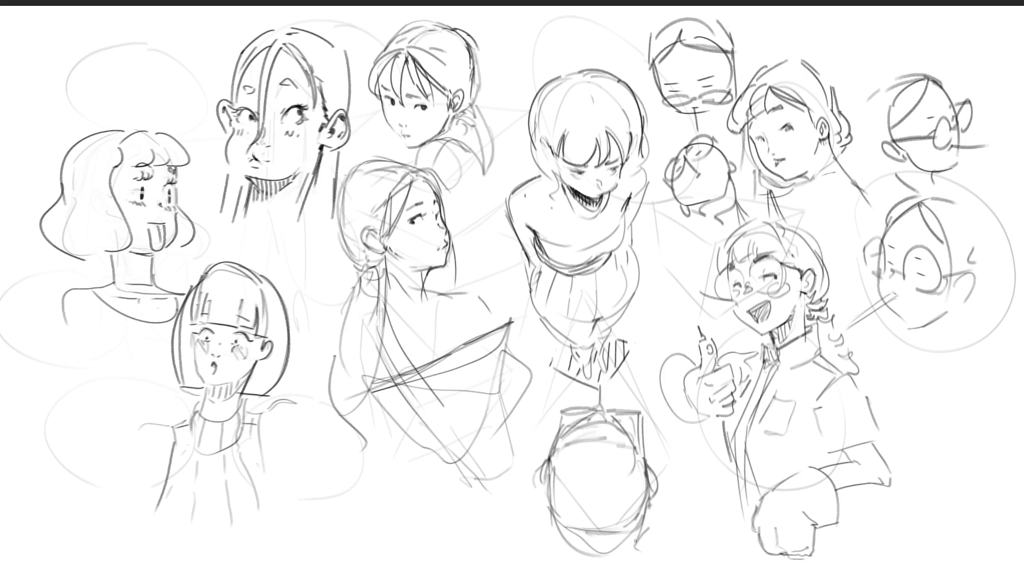
{"action": "left_click_drag", "start_coordinate": [544, 485], "coordinate": [531, 507]}
{"action": "left_click_drag", "start_coordinate": [552, 533], "coordinate": [618, 554]}
{"action": "left_click_drag", "start_coordinate": [531, 506], "coordinate": [597, 558]}
{"action": "mouse_move", "coordinate": [657, 501]}
{"action": "left_mouse_down"}
{"action": "mouse_move", "coordinate": [661, 523]}
{"action": "mouse_move", "coordinate": [613, 556]}
{"action": "left_mouse_up"}
{"action": "mouse_move", "coordinate": [563, 536]}
{"action": "left_mouse_down"}
{"action": "mouse_move", "coordinate": [541, 548]}
{"action": "mouse_move", "coordinate": [640, 567]}
{"action": "left_mouse_up"}
{"action": "left_click_drag", "start_coordinate": [670, 491], "coordinate": [648, 544]}
{"action": "left_click_drag", "start_coordinate": [678, 493], "coordinate": [665, 548]}
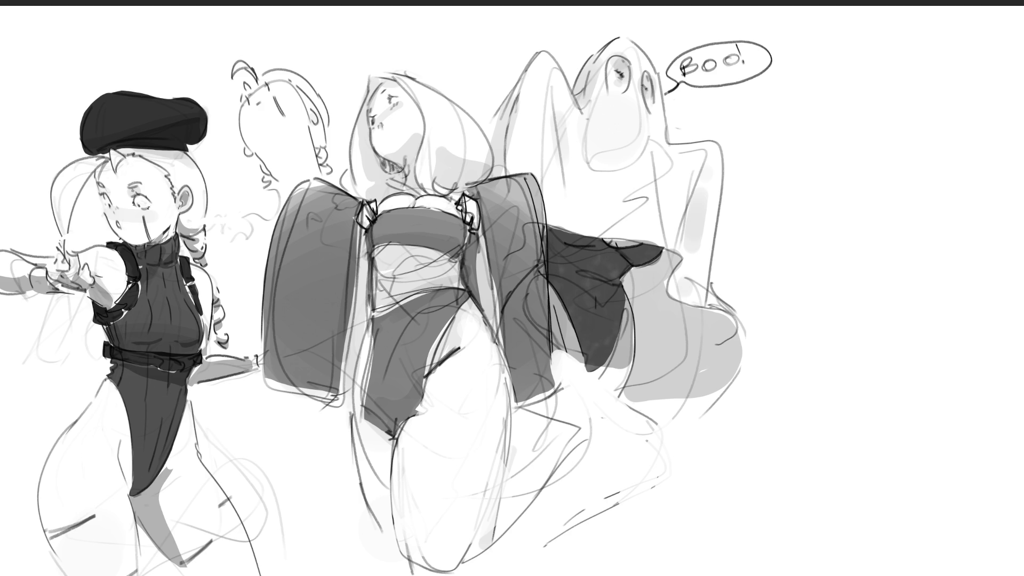
Rough in the hooded figure's body outline, legs and feet right of the ghost.
{"action": "mouse_move", "coordinate": [800, 157]}
{"action": "left_mouse_down"}
{"action": "mouse_move", "coordinate": [811, 188]}
{"action": "mouse_move", "coordinate": [824, 134]}
{"action": "mouse_move", "coordinate": [850, 168]}
{"action": "mouse_move", "coordinate": [829, 184]}
{"action": "mouse_move", "coordinate": [851, 178]}
{"action": "mouse_move", "coordinate": [856, 192]}
{"action": "mouse_move", "coordinate": [811, 216]}
{"action": "mouse_move", "coordinate": [812, 254]}
{"action": "left_mouse_up"}
{"action": "mouse_move", "coordinate": [830, 202]}
{"action": "left_mouse_down"}
{"action": "mouse_move", "coordinate": [838, 246]}
{"action": "mouse_move", "coordinate": [876, 225]}
{"action": "mouse_move", "coordinate": [868, 257]}
{"action": "mouse_move", "coordinate": [884, 280]}
{"action": "mouse_move", "coordinate": [862, 294]}
{"action": "left_mouse_up"}
{"action": "mouse_move", "coordinate": [832, 242]}
{"action": "left_mouse_down"}
{"action": "mouse_move", "coordinate": [830, 260]}
{"action": "mouse_move", "coordinate": [799, 282]}
{"action": "mouse_move", "coordinate": [813, 284]}
{"action": "left_mouse_up"}
{"action": "mouse_move", "coordinate": [803, 282]}
{"action": "left_mouse_down"}
{"action": "mouse_move", "coordinate": [808, 314]}
{"action": "mouse_move", "coordinate": [821, 312]}
{"action": "left_mouse_up"}
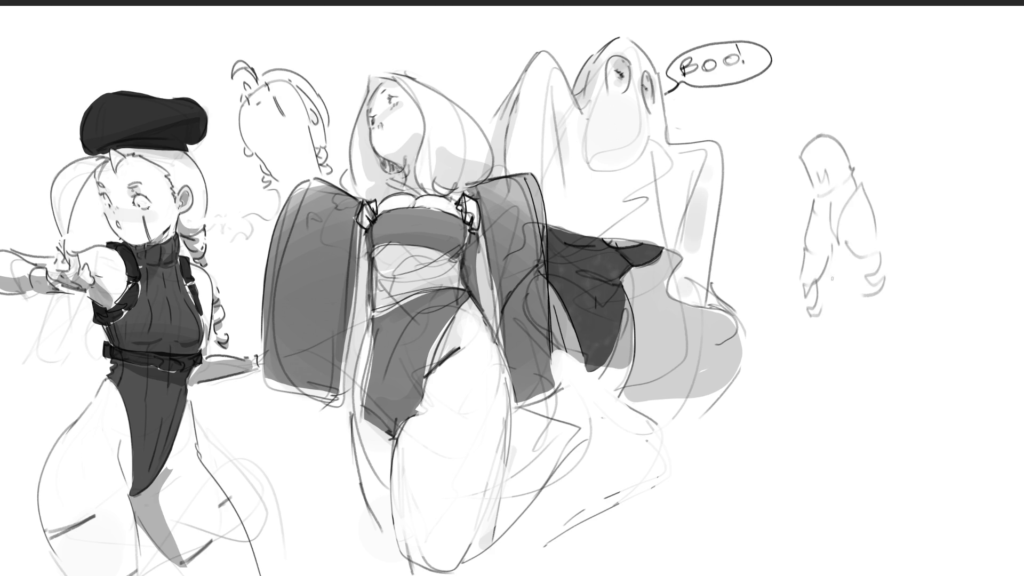
{"action": "mouse_move", "coordinate": [823, 268]}
{"action": "left_mouse_down"}
{"action": "mouse_move", "coordinate": [848, 307]}
{"action": "mouse_move", "coordinate": [866, 282]}
{"action": "left_mouse_up"}
Draw the figure's lower legs with a diagonal line and robe folds.
{"action": "mouse_move", "coordinate": [853, 319]}
{"action": "left_mouse_down"}
{"action": "mouse_move", "coordinate": [824, 326]}
{"action": "mouse_move", "coordinate": [825, 411]}
{"action": "left_mouse_up"}
{"action": "left_click_drag", "start_coordinate": [842, 318], "coordinate": [855, 418]}
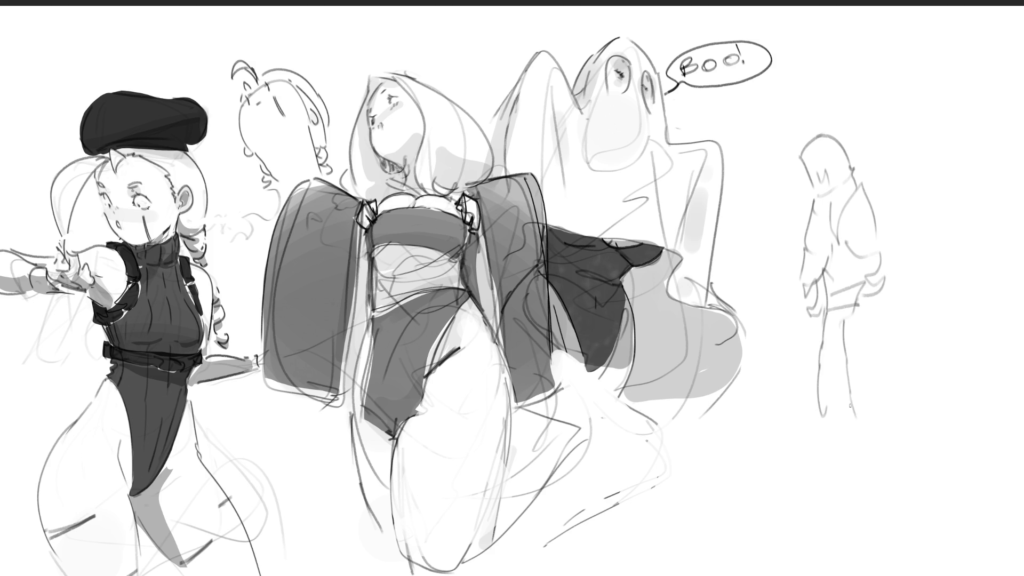
{"action": "left_click_drag", "start_coordinate": [837, 341], "coordinate": [832, 398]}
{"action": "left_click_drag", "start_coordinate": [837, 349], "coordinate": [838, 326]}
{"action": "left_click", "coordinate": [853, 334]}
{"action": "left_click_drag", "start_coordinate": [858, 326], "coordinate": [879, 413]}
{"action": "mouse_move", "coordinate": [876, 321]}
{"action": "left_mouse_down"}
{"action": "mouse_move", "coordinate": [898, 323]}
{"action": "mouse_move", "coordinate": [918, 405]}
{"action": "mouse_move", "coordinate": [915, 385]}
{"action": "mouse_move", "coordinate": [894, 403]}
{"action": "left_mouse_up"}
Draw the skirt hem across the legs and outline the torso's right side.
{"action": "mouse_move", "coordinate": [811, 392]}
{"action": "left_mouse_down"}
{"action": "mouse_move", "coordinate": [841, 415]}
{"action": "mouse_move", "coordinate": [924, 375]}
{"action": "mouse_move", "coordinate": [897, 408]}
{"action": "left_mouse_up"}
{"action": "left_click_drag", "start_coordinate": [821, 391], "coordinate": [806, 312]}
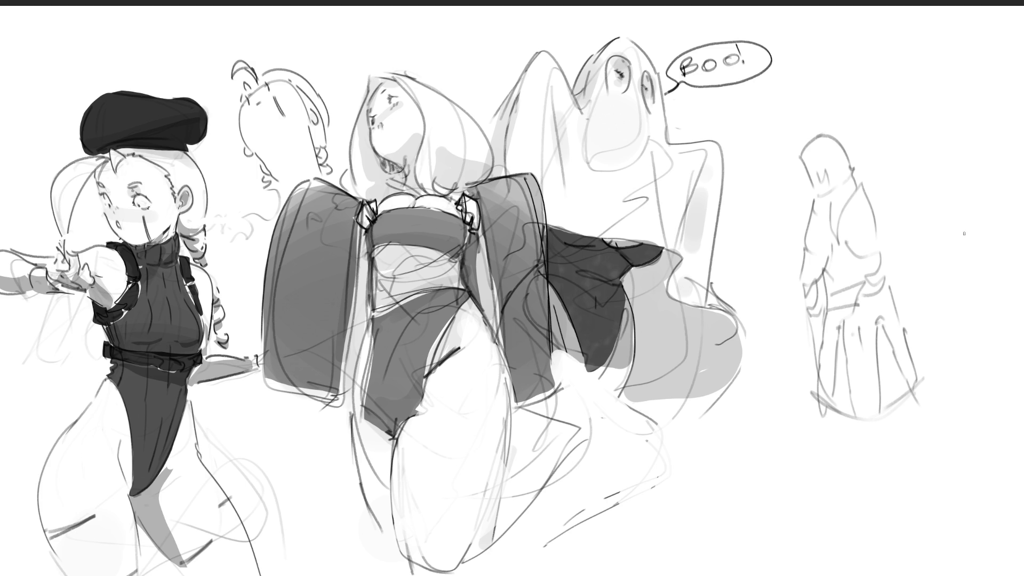
{"action": "left_click_drag", "start_coordinate": [878, 239], "coordinate": [889, 268]}
{"action": "left_click_drag", "start_coordinate": [875, 220], "coordinate": [895, 302]}
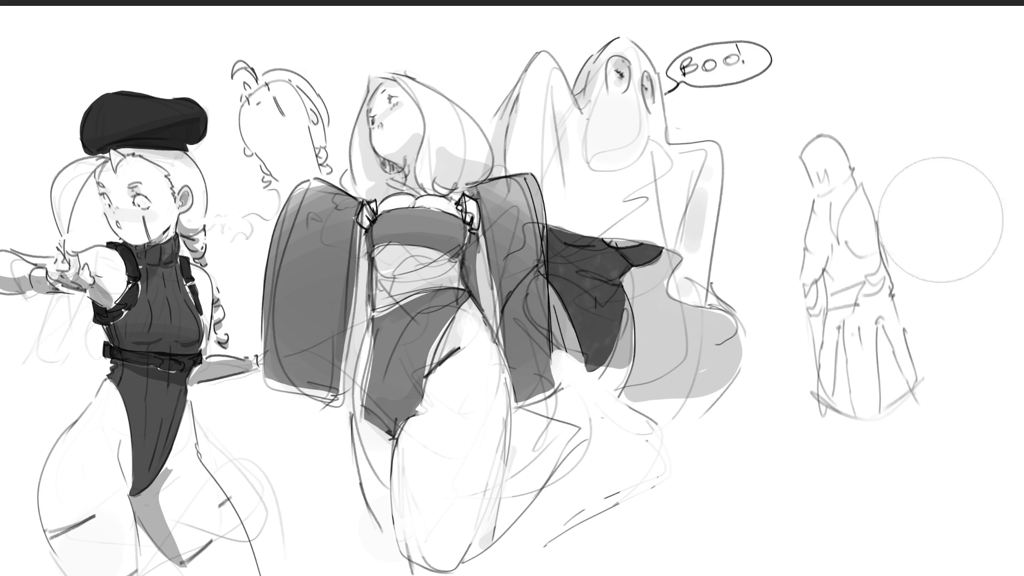
Fit the canvas in view, widen it to the right with blank space, and zoom in.
{"action": "key", "text": "ctrl+0"}
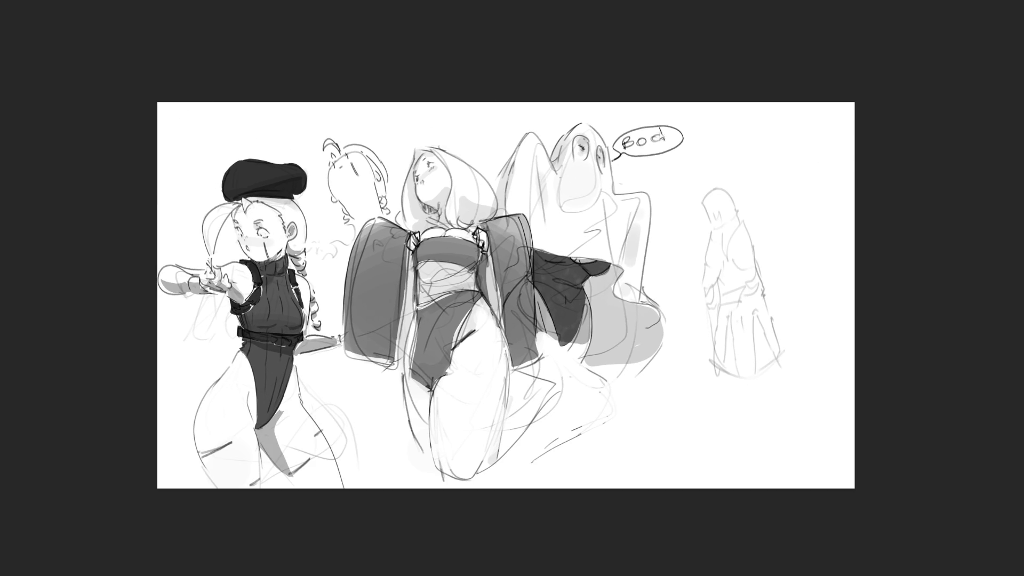
{"action": "key", "text": "c"}
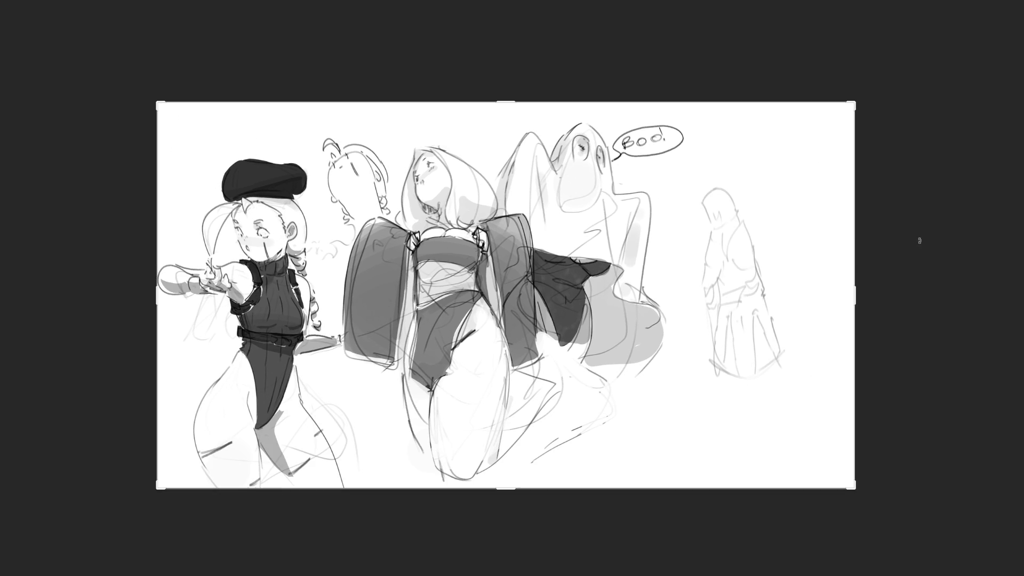
{"action": "left_click_drag", "start_coordinate": [854, 295], "coordinate": [920, 297]}
{"action": "key", "text": "Return"}
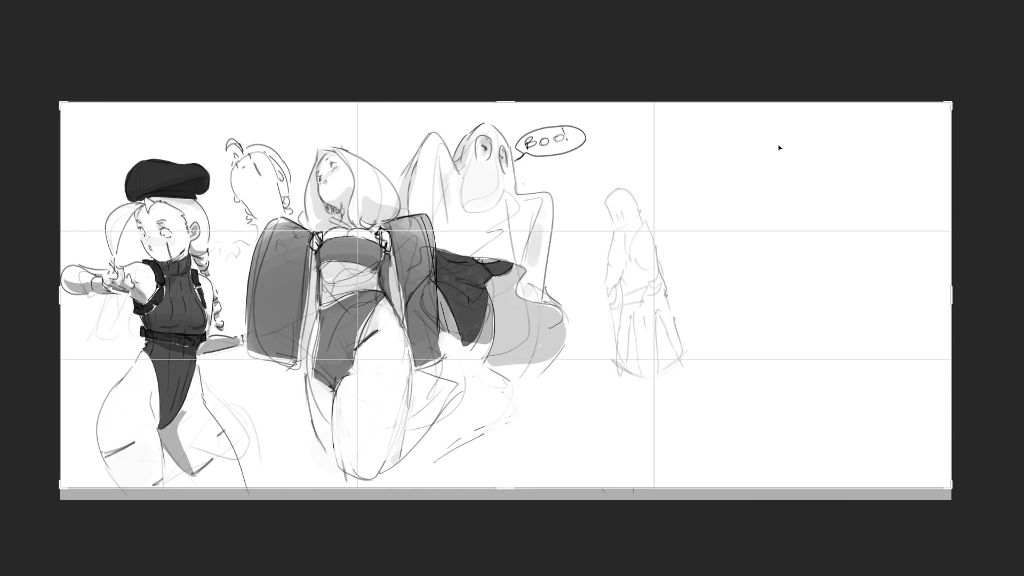
{"action": "key", "text": "b"}
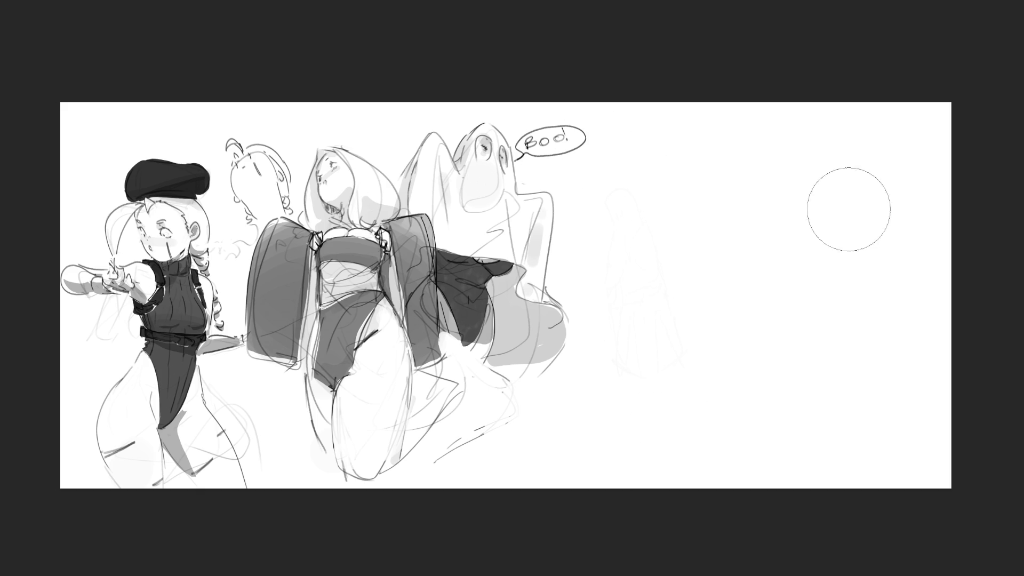
{"action": "key", "text": "ctrl+plus"}
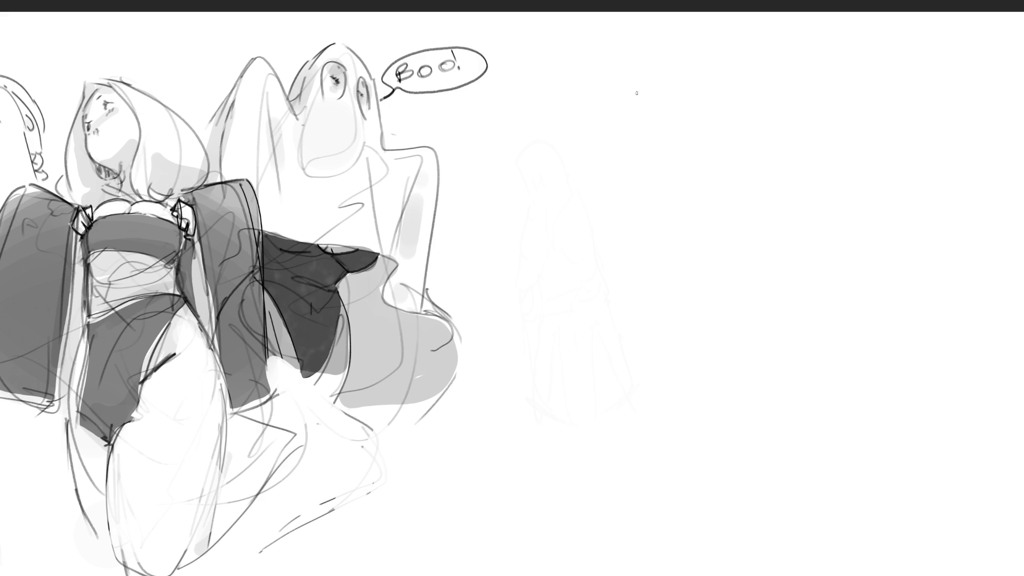
Sketch the oval outline of a new head with rough marks around it.
{"action": "left_click_drag", "start_coordinate": [632, 101], "coordinate": [640, 143]}
{"action": "mouse_move", "coordinate": [643, 81]}
{"action": "left_mouse_down"}
{"action": "mouse_move", "coordinate": [630, 104]}
{"action": "mouse_move", "coordinate": [682, 131]}
{"action": "mouse_move", "coordinate": [672, 156]}
{"action": "left_mouse_up"}
{"action": "mouse_move", "coordinate": [694, 109]}
{"action": "left_mouse_down"}
{"action": "mouse_move", "coordinate": [737, 89]}
{"action": "mouse_move", "coordinate": [702, 125]}
{"action": "left_mouse_up"}
{"action": "left_click_drag", "start_coordinate": [657, 76], "coordinate": [673, 134]}
{"action": "left_click_drag", "start_coordinate": [691, 90], "coordinate": [681, 151]}
{"action": "left_click_drag", "start_coordinate": [620, 100], "coordinate": [618, 130]}
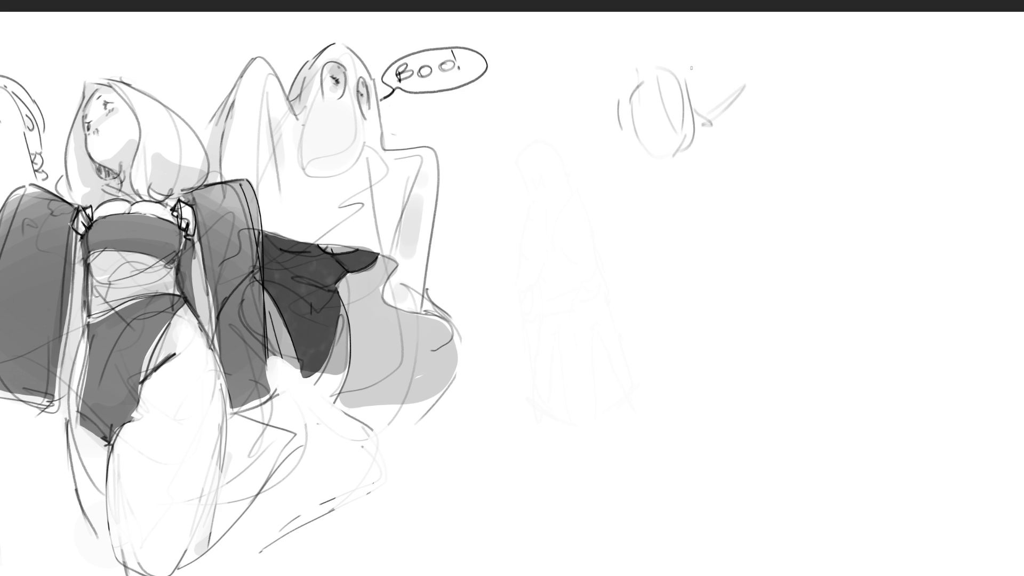
{"action": "left_click_drag", "start_coordinate": [691, 63], "coordinate": [697, 69]}
{"action": "left_click_drag", "start_coordinate": [669, 59], "coordinate": [718, 82]}
{"action": "mouse_move", "coordinate": [719, 71]}
{"action": "left_mouse_down"}
{"action": "mouse_move", "coordinate": [740, 54]}
{"action": "mouse_move", "coordinate": [764, 75]}
{"action": "mouse_move", "coordinate": [769, 174]}
{"action": "mouse_move", "coordinate": [711, 199]}
{"action": "left_mouse_up"}
Extend the figure's body and legs downward, then lighten the strokes with a soft eraser.
{"action": "left_click_drag", "start_coordinate": [631, 102], "coordinate": [628, 139]}
{"action": "left_click_drag", "start_coordinate": [624, 183], "coordinate": [665, 215]}
{"action": "mouse_move", "coordinate": [674, 209]}
{"action": "left_mouse_down"}
{"action": "mouse_move", "coordinate": [693, 227]}
{"action": "mouse_move", "coordinate": [723, 209]}
{"action": "left_mouse_up"}
{"action": "left_click_drag", "start_coordinate": [685, 187], "coordinate": [676, 209]}
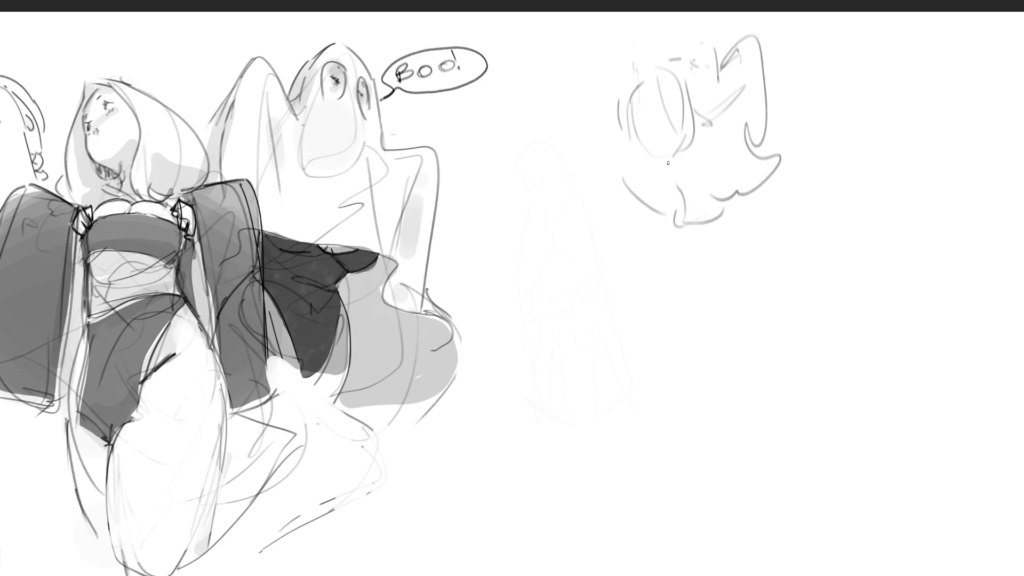
{"action": "mouse_move", "coordinate": [698, 148]}
{"action": "left_mouse_down"}
{"action": "mouse_move", "coordinate": [665, 190]}
{"action": "mouse_move", "coordinate": [683, 240]}
{"action": "left_mouse_up"}
{"action": "mouse_move", "coordinate": [685, 202]}
{"action": "left_mouse_down"}
{"action": "mouse_move", "coordinate": [702, 163]}
{"action": "mouse_move", "coordinate": [685, 287]}
{"action": "mouse_move", "coordinate": [666, 275]}
{"action": "left_mouse_up"}
{"action": "left_click_drag", "start_coordinate": [641, 169], "coordinate": [661, 261]}
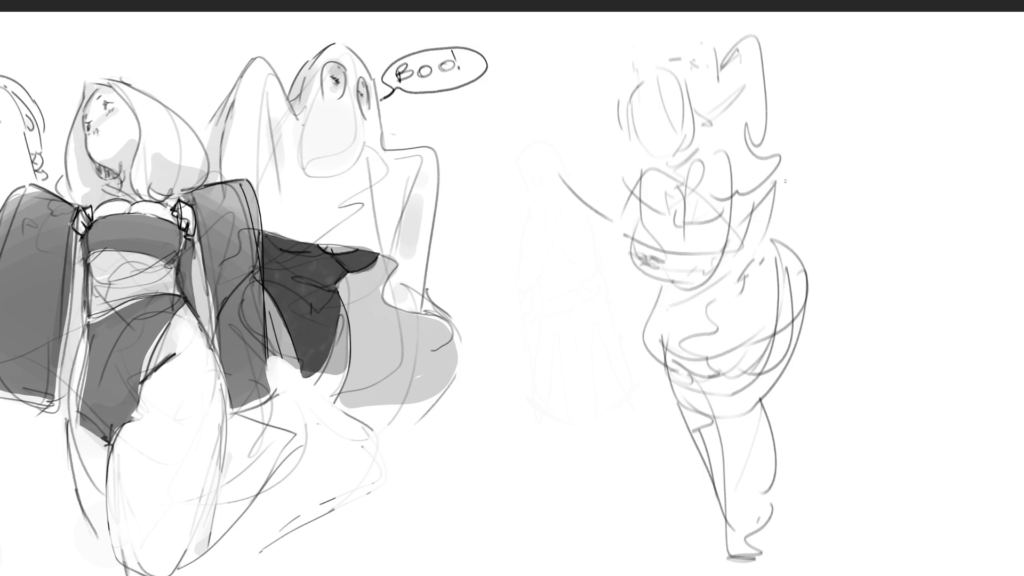
{"action": "key", "text": "e"}
{"action": "mouse_move", "coordinate": [766, 103]}
{"action": "left_mouse_down"}
{"action": "mouse_move", "coordinate": [612, 194]}
{"action": "mouse_move", "coordinate": [674, 140]}
{"action": "mouse_move", "coordinate": [741, 231]}
{"action": "mouse_move", "coordinate": [765, 503]}
{"action": "mouse_move", "coordinate": [578, 64]}
{"action": "left_mouse_up"}
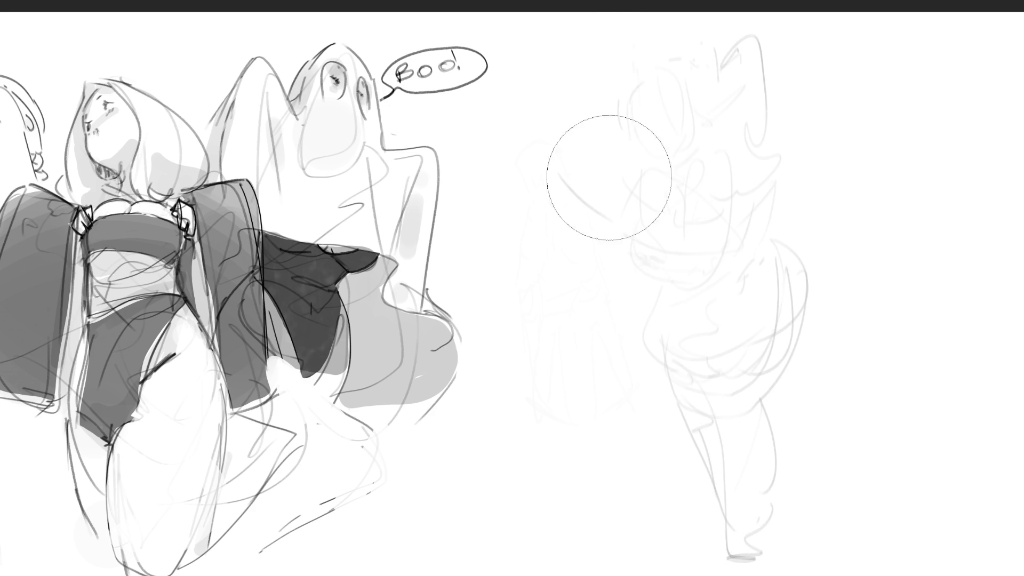
With a small brush, rough in strokes on the standing figure's head and right side, plus a large oval head.
{"action": "key", "text": "e"}
{"action": "left_click_drag", "start_coordinate": [645, 126], "coordinate": [657, 159]}
{"action": "left_click_drag", "start_coordinate": [661, 84], "coordinate": [673, 77]}
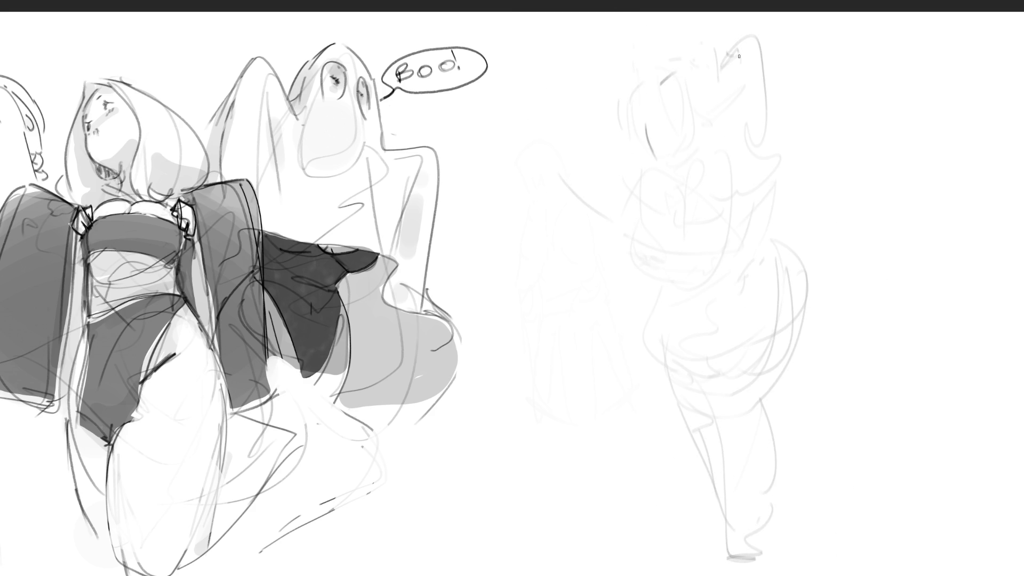
{"action": "mouse_move", "coordinate": [759, 103]}
{"action": "left_mouse_down"}
{"action": "mouse_move", "coordinate": [745, 206]}
{"action": "mouse_move", "coordinate": [713, 235]}
{"action": "left_mouse_up"}
{"action": "mouse_move", "coordinate": [763, 126]}
{"action": "left_mouse_down"}
{"action": "mouse_move", "coordinate": [762, 168]}
{"action": "mouse_move", "coordinate": [725, 218]}
{"action": "left_mouse_up"}
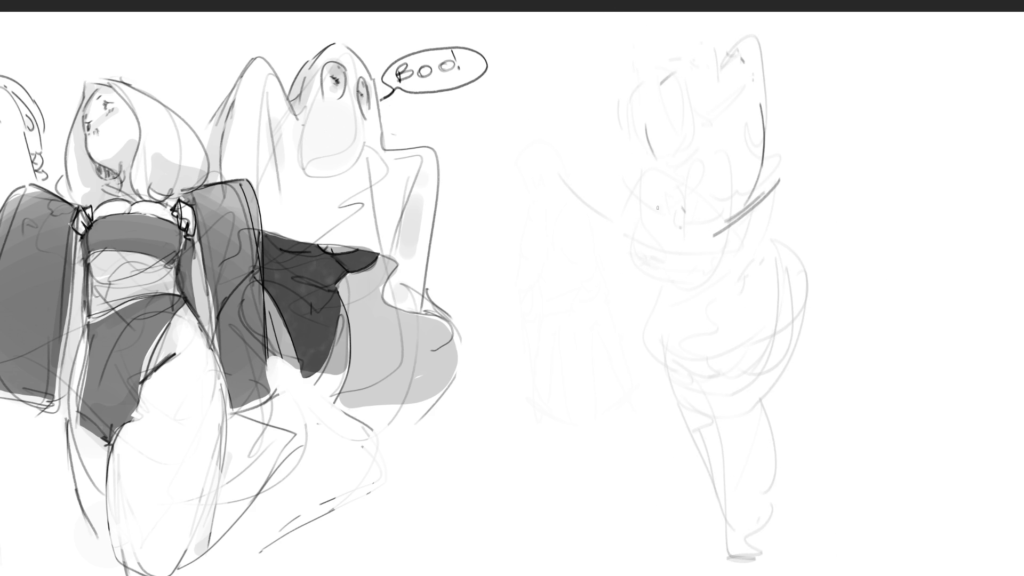
{"action": "mouse_move", "coordinate": [669, 234]}
{"action": "left_mouse_down"}
{"action": "mouse_move", "coordinate": [642, 98]}
{"action": "mouse_move", "coordinate": [757, 216]}
{"action": "left_mouse_up"}
{"action": "left_click_drag", "start_coordinate": [694, 244], "coordinate": [702, 250]}
{"action": "mouse_move", "coordinate": [657, 176]}
{"action": "left_mouse_down"}
{"action": "mouse_move", "coordinate": [640, 163]}
{"action": "mouse_move", "coordinate": [733, 131]}
{"action": "left_mouse_up"}
Rough in eye, brow and ear marks and loose gesture loops, then fade the sketch to pale grey.
{"action": "mouse_move", "coordinate": [698, 113]}
{"action": "left_mouse_down"}
{"action": "mouse_move", "coordinate": [667, 115]}
{"action": "mouse_move", "coordinate": [721, 76]}
{"action": "left_mouse_up"}
{"action": "left_click_drag", "start_coordinate": [749, 64], "coordinate": [768, 182]}
{"action": "left_click_drag", "start_coordinate": [781, 141], "coordinate": [728, 189]}
{"action": "left_click_drag", "start_coordinate": [782, 143], "coordinate": [795, 160]}
{"action": "left_click_drag", "start_coordinate": [685, 193], "coordinate": [626, 184]}
{"action": "left_click_drag", "start_coordinate": [607, 187], "coordinate": [592, 155]}
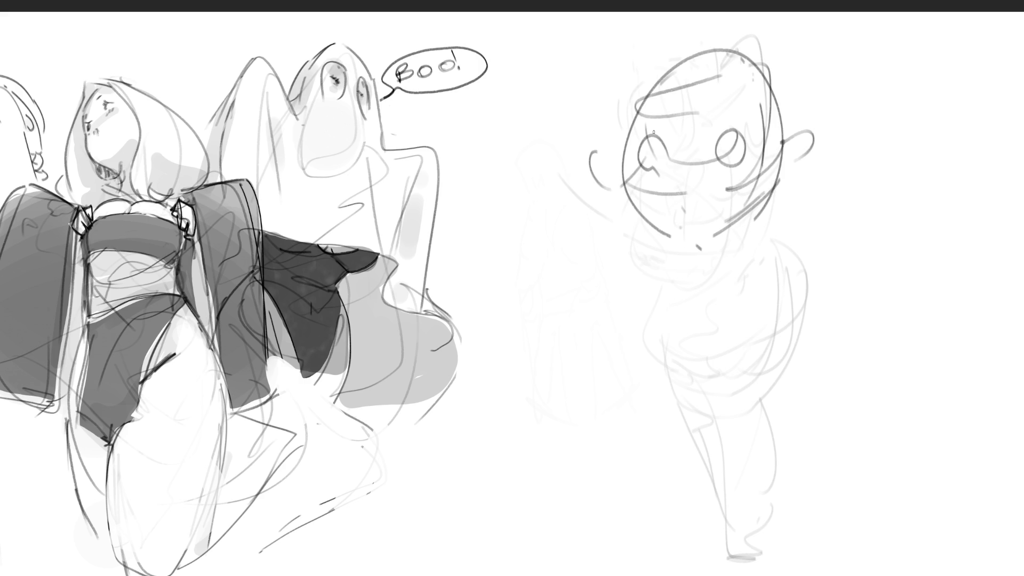
{"action": "mouse_move", "coordinate": [648, 81]}
{"action": "left_mouse_down"}
{"action": "mouse_move", "coordinate": [784, 155]}
{"action": "mouse_move", "coordinate": [928, 41]}
{"action": "mouse_move", "coordinate": [602, 350]}
{"action": "mouse_move", "coordinate": [664, 256]}
{"action": "mouse_move", "coordinate": [884, 264]}
{"action": "mouse_move", "coordinate": [789, 416]}
{"action": "mouse_move", "coordinate": [966, 229]}
{"action": "mouse_move", "coordinate": [928, 267]}
{"action": "mouse_move", "coordinate": [587, 328]}
{"action": "mouse_move", "coordinate": [639, 357]}
{"action": "mouse_move", "coordinate": [606, 401]}
{"action": "mouse_move", "coordinate": [778, 442]}
{"action": "mouse_move", "coordinate": [555, 512]}
{"action": "mouse_move", "coordinate": [853, 480]}
{"action": "mouse_move", "coordinate": [583, 172]}
{"action": "mouse_move", "coordinate": [512, 245]}
{"action": "mouse_move", "coordinate": [973, 347]}
{"action": "mouse_move", "coordinate": [994, 393]}
{"action": "left_mouse_up"}
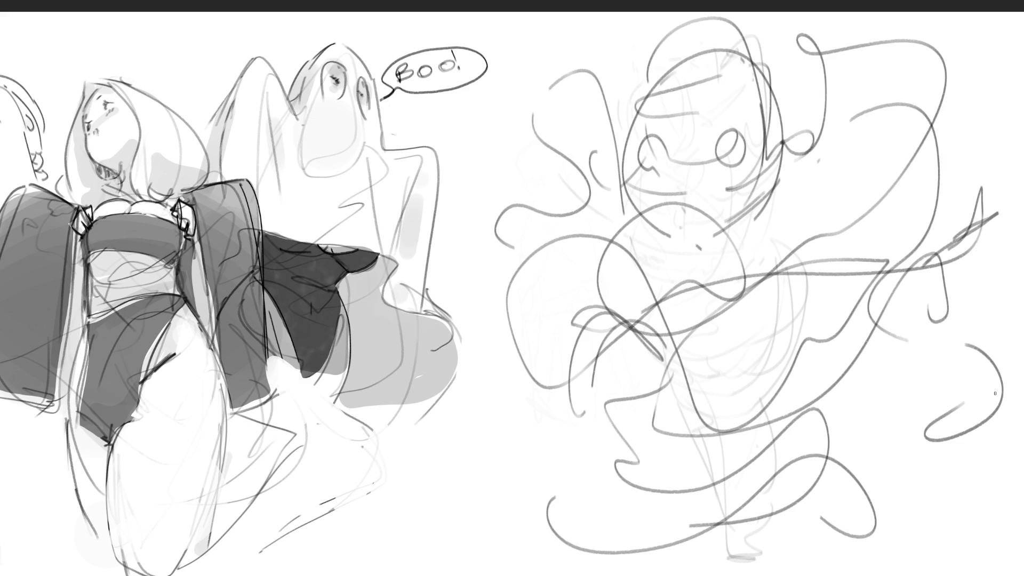
{"action": "mouse_move", "coordinate": [992, 303]}
{"action": "left_mouse_down"}
{"action": "mouse_move", "coordinate": [906, 80]}
{"action": "mouse_move", "coordinate": [693, 160]}
{"action": "mouse_move", "coordinate": [773, 400]}
{"action": "mouse_move", "coordinate": [856, 261]}
{"action": "mouse_move", "coordinate": [906, 256]}
{"action": "mouse_move", "coordinate": [732, 383]}
{"action": "mouse_move", "coordinate": [646, 384]}
{"action": "mouse_move", "coordinate": [895, 503]}
{"action": "left_mouse_up"}
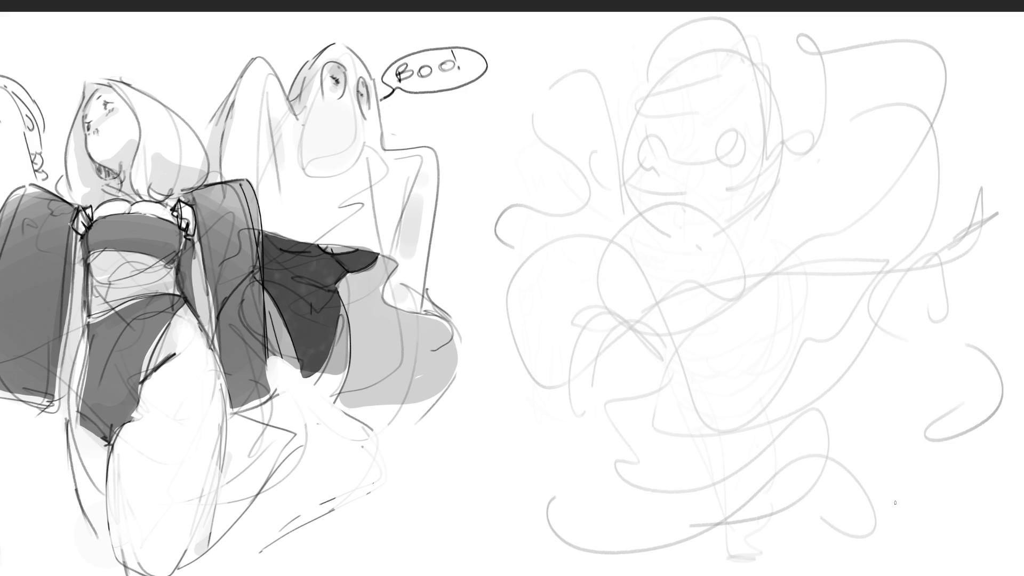
Draw two lashed eyes, both eyebrows and the nose on the face.
{"action": "mouse_move", "coordinate": [714, 148]}
{"action": "left_mouse_down"}
{"action": "mouse_move", "coordinate": [753, 142]}
{"action": "mouse_move", "coordinate": [723, 123]}
{"action": "mouse_move", "coordinate": [744, 116]}
{"action": "mouse_move", "coordinate": [747, 128]}
{"action": "left_mouse_up"}
{"action": "left_click_drag", "start_coordinate": [749, 134], "coordinate": [758, 142]}
{"action": "mouse_move", "coordinate": [639, 153]}
{"action": "left_mouse_down"}
{"action": "mouse_move", "coordinate": [668, 162]}
{"action": "mouse_move", "coordinate": [644, 122]}
{"action": "mouse_move", "coordinate": [628, 151]}
{"action": "left_mouse_up"}
{"action": "mouse_move", "coordinate": [637, 150]}
{"action": "left_mouse_down"}
{"action": "mouse_move", "coordinate": [620, 156]}
{"action": "mouse_move", "coordinate": [736, 160]}
{"action": "left_mouse_up"}
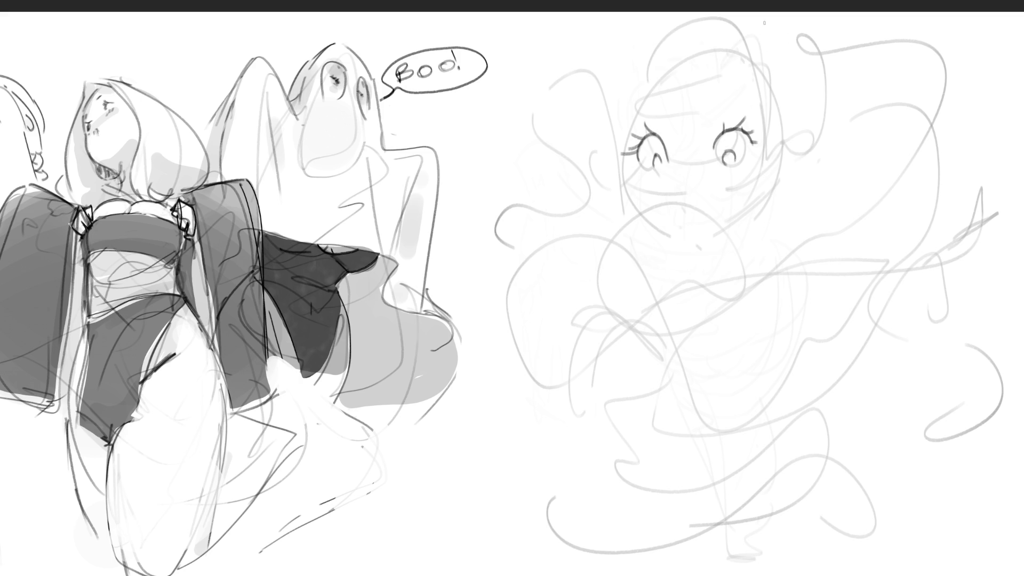
{"action": "left_click_drag", "start_coordinate": [704, 108], "coordinate": [730, 100]}
{"action": "left_click_drag", "start_coordinate": [646, 112], "coordinate": [723, 102]}
{"action": "left_click_drag", "start_coordinate": [684, 173], "coordinate": [687, 216]}
Add hair strands from the parting, hair and jaw lines on the right, and a left cheek contour.
{"action": "left_click_drag", "start_coordinate": [695, 47], "coordinate": [748, 97]}
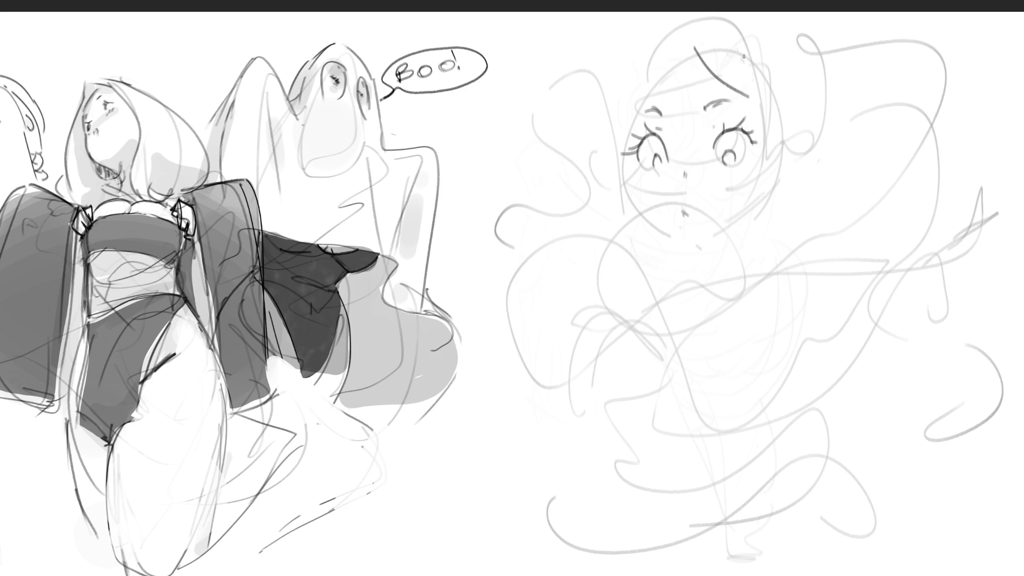
{"action": "left_click_drag", "start_coordinate": [735, 22], "coordinate": [768, 117]}
{"action": "mouse_move", "coordinate": [753, 51]}
{"action": "left_mouse_down"}
{"action": "mouse_move", "coordinate": [769, 167]}
{"action": "mouse_move", "coordinate": [755, 224]}
{"action": "left_mouse_up"}
{"action": "mouse_move", "coordinate": [766, 22]}
{"action": "left_mouse_down"}
{"action": "mouse_move", "coordinate": [795, 60]}
{"action": "mouse_move", "coordinate": [808, 195]}
{"action": "left_mouse_up"}
{"action": "mouse_move", "coordinate": [818, 156]}
{"action": "left_mouse_down"}
{"action": "mouse_move", "coordinate": [838, 185]}
{"action": "mouse_move", "coordinate": [821, 205]}
{"action": "left_mouse_up"}
{"action": "left_click_drag", "start_coordinate": [809, 209], "coordinate": [777, 237]}
{"action": "left_click_drag", "start_coordinate": [694, 42], "coordinate": [651, 84]}
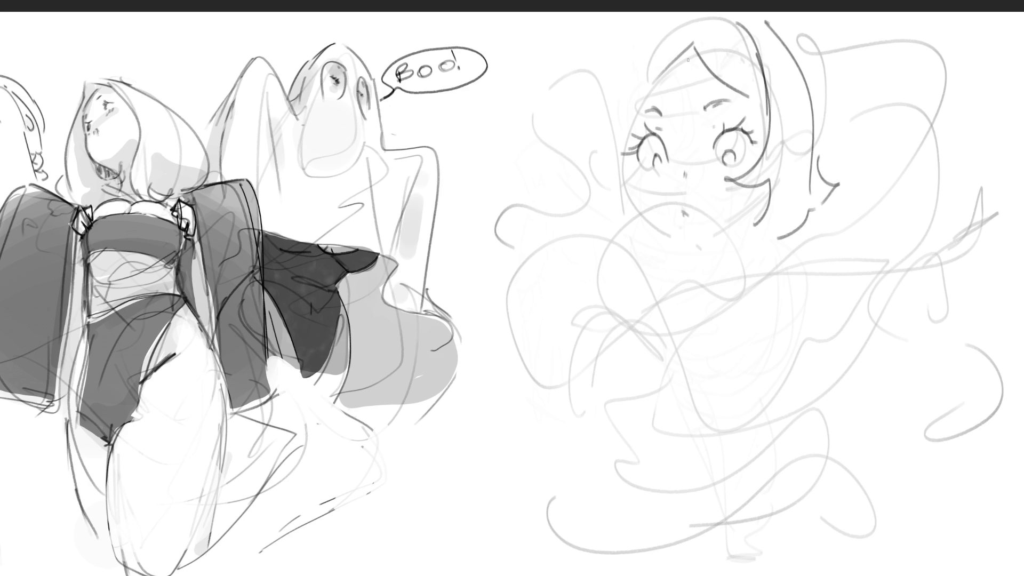
{"action": "left_click_drag", "start_coordinate": [689, 50], "coordinate": [639, 108]}
{"action": "mouse_move", "coordinate": [674, 26]}
{"action": "left_mouse_down"}
{"action": "mouse_move", "coordinate": [687, 37]}
{"action": "mouse_move", "coordinate": [649, 80]}
{"action": "mouse_move", "coordinate": [651, 26]}
{"action": "mouse_move", "coordinate": [610, 114]}
{"action": "left_mouse_up"}
{"action": "left_click_drag", "start_coordinate": [654, 44], "coordinate": [638, 177]}
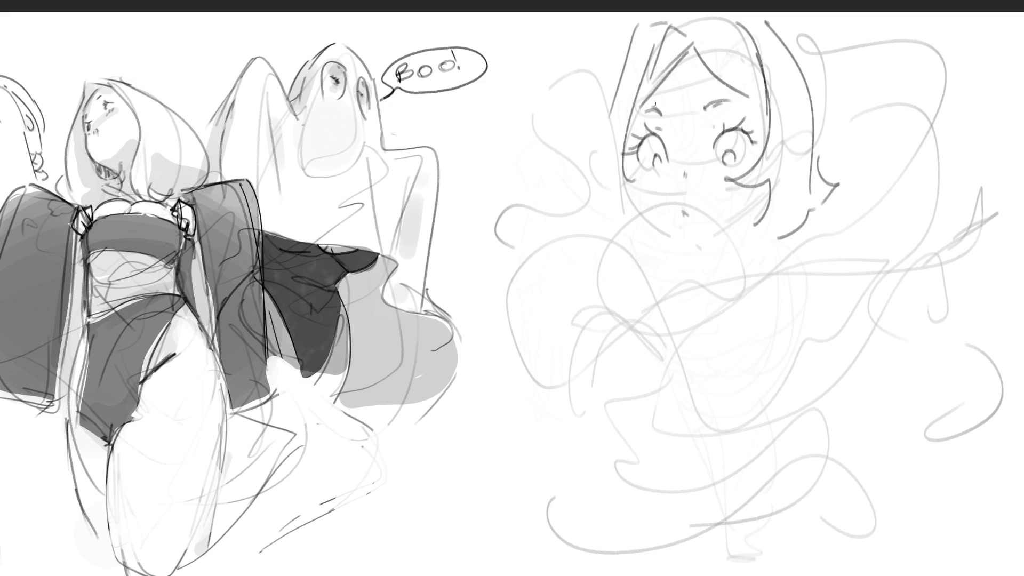
Add long hair strands on the left, strokes along the crown, and the jaw and chin contour.
{"action": "mouse_move", "coordinate": [634, 39]}
{"action": "left_mouse_down"}
{"action": "mouse_move", "coordinate": [629, 74]}
{"action": "mouse_move", "coordinate": [575, 179]}
{"action": "left_mouse_up"}
{"action": "left_click_drag", "start_coordinate": [593, 167], "coordinate": [611, 211]}
{"action": "left_click_drag", "start_coordinate": [619, 191], "coordinate": [624, 210]}
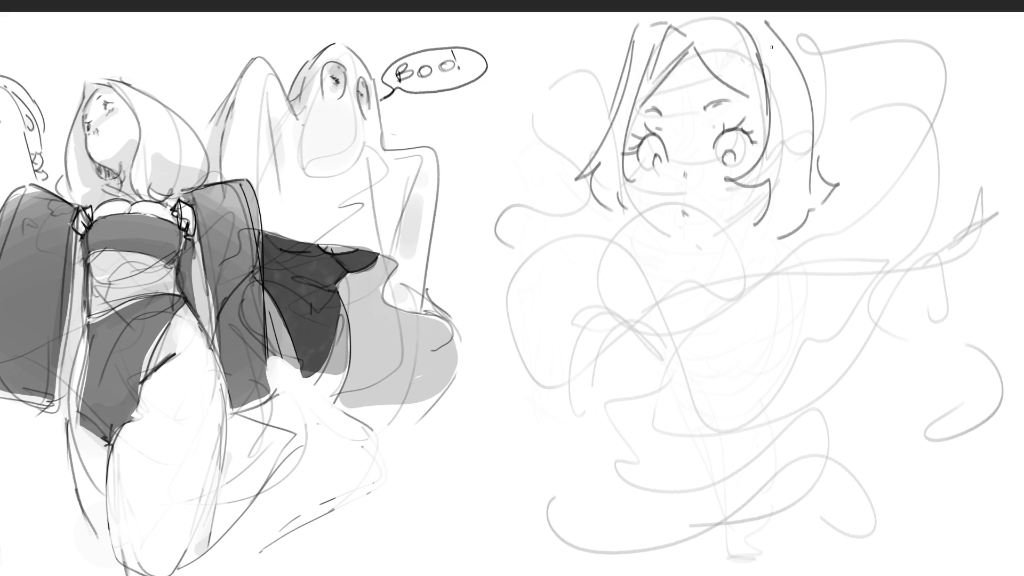
{"action": "mouse_move", "coordinate": [709, 35]}
{"action": "left_mouse_down"}
{"action": "mouse_move", "coordinate": [749, 22]}
{"action": "mouse_move", "coordinate": [698, 24]}
{"action": "mouse_move", "coordinate": [736, 16]}
{"action": "left_mouse_up"}
{"action": "left_click_drag", "start_coordinate": [761, 14], "coordinate": [774, 35]}
{"action": "left_click_drag", "start_coordinate": [687, 238], "coordinate": [745, 213]}
{"action": "mouse_move", "coordinate": [630, 191]}
{"action": "left_mouse_down"}
{"action": "mouse_move", "coordinate": [654, 222]}
{"action": "mouse_move", "coordinate": [733, 226]}
{"action": "mouse_move", "coordinate": [752, 214]}
{"action": "left_mouse_up"}
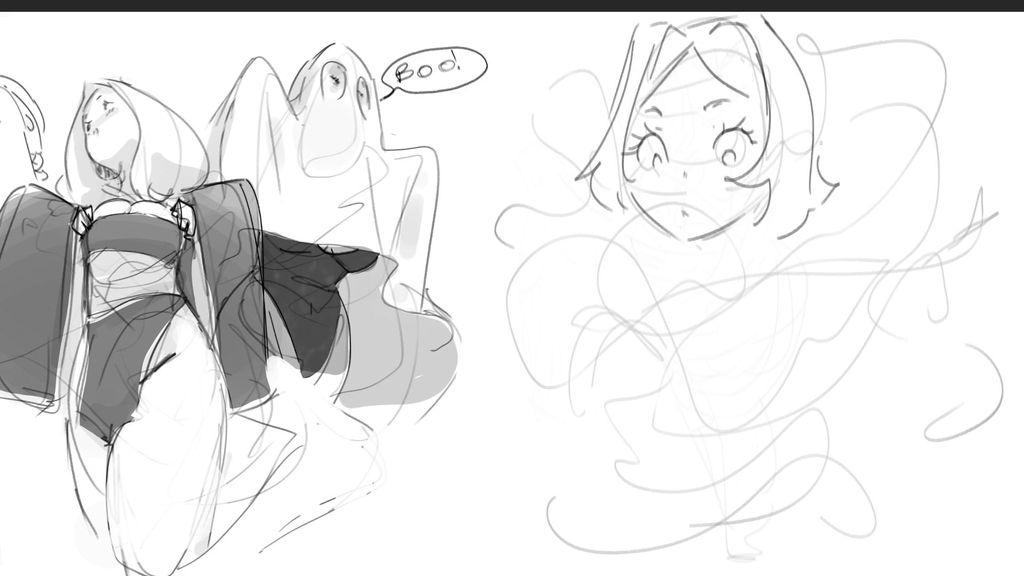
Draw pointed elf ears, big hair loops at upper right and left, and blush hatching across the cheeks.
{"action": "mouse_move", "coordinate": [816, 143]}
{"action": "left_mouse_down"}
{"action": "mouse_move", "coordinate": [841, 121]}
{"action": "mouse_move", "coordinate": [815, 159]}
{"action": "left_mouse_up"}
{"action": "mouse_move", "coordinate": [606, 137]}
{"action": "left_mouse_down"}
{"action": "mouse_move", "coordinate": [593, 125]}
{"action": "mouse_move", "coordinate": [600, 144]}
{"action": "left_mouse_up"}
{"action": "left_click_drag", "start_coordinate": [816, 58], "coordinate": [808, 131]}
{"action": "left_click_drag", "start_coordinate": [774, 32], "coordinate": [861, 105]}
{"action": "mouse_move", "coordinate": [801, 40]}
{"action": "left_mouse_down"}
{"action": "mouse_move", "coordinate": [944, 59]}
{"action": "mouse_move", "coordinate": [893, 191]}
{"action": "left_mouse_up"}
{"action": "left_click_drag", "start_coordinate": [824, 84], "coordinate": [886, 177]}
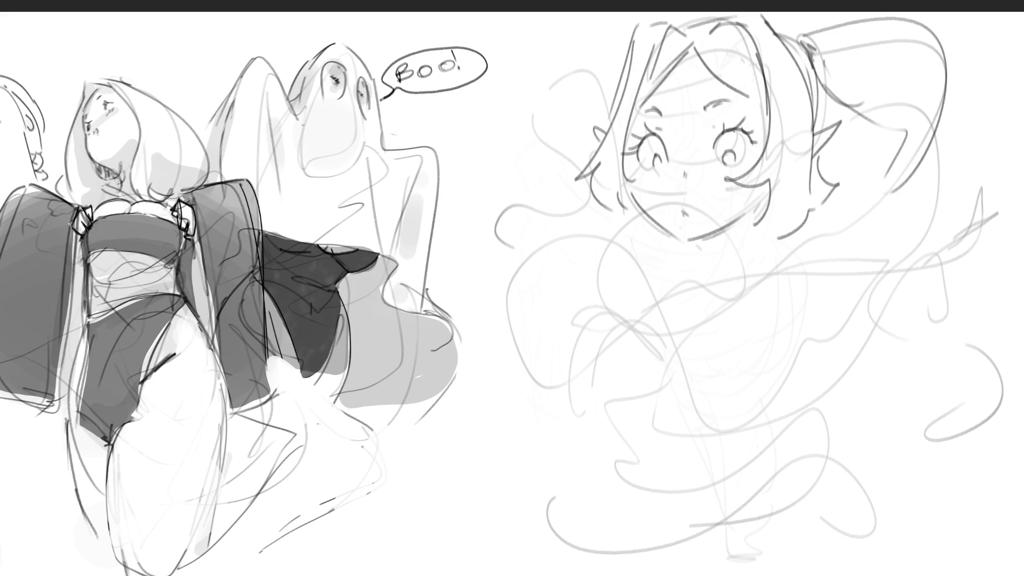
{"action": "mouse_move", "coordinate": [635, 25]}
{"action": "left_mouse_down"}
{"action": "mouse_move", "coordinate": [613, 30]}
{"action": "mouse_move", "coordinate": [557, 143]}
{"action": "left_mouse_up"}
{"action": "left_click_drag", "start_coordinate": [555, 147], "coordinate": [563, 162]}
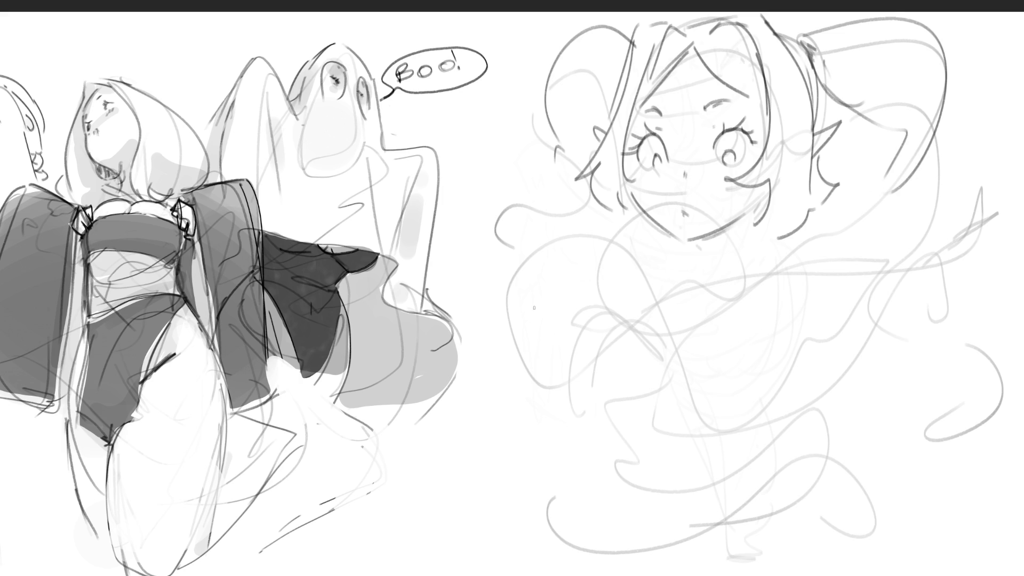
{"action": "mouse_move", "coordinate": [645, 166]}
{"action": "left_mouse_down"}
{"action": "mouse_move", "coordinate": [655, 179]}
{"action": "mouse_move", "coordinate": [750, 176]}
{"action": "left_mouse_up"}
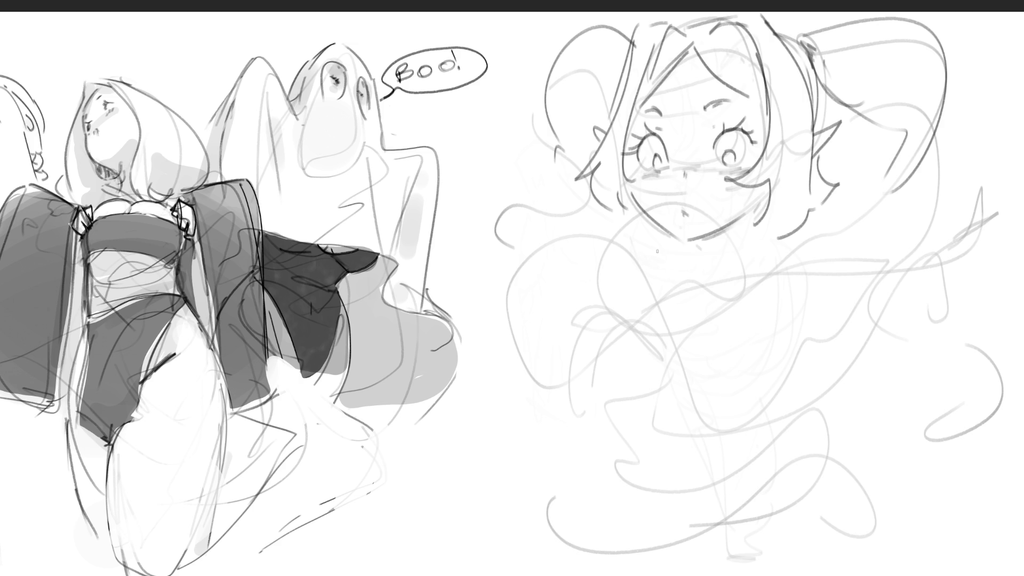
Outline a high collar under the chin and reinforce the jaw line above it.
{"action": "mouse_move", "coordinate": [643, 243]}
{"action": "left_mouse_down"}
{"action": "mouse_move", "coordinate": [651, 286]}
{"action": "mouse_move", "coordinate": [659, 243]}
{"action": "mouse_move", "coordinate": [788, 226]}
{"action": "mouse_move", "coordinate": [784, 276]}
{"action": "left_mouse_up"}
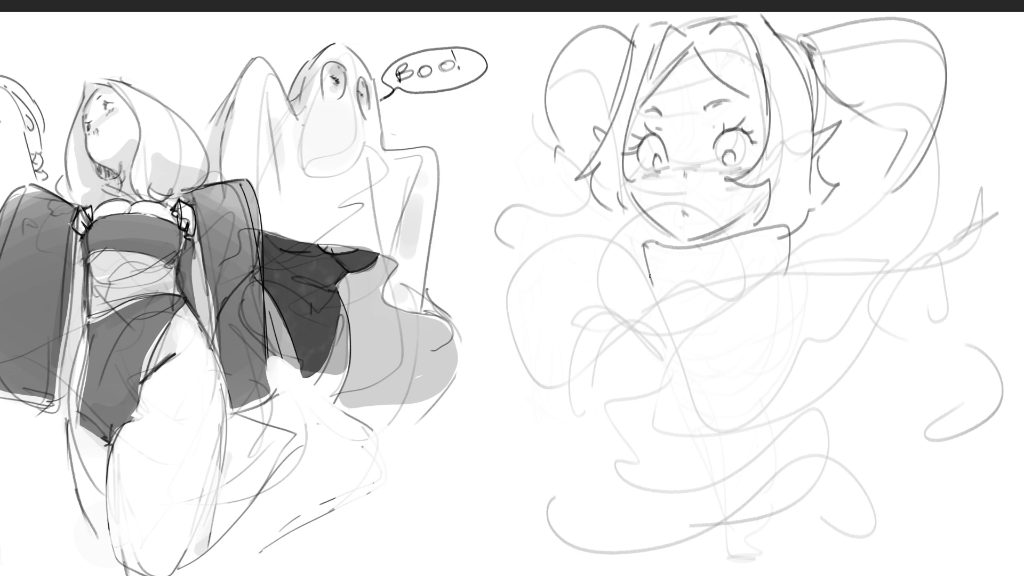
{"action": "mouse_move", "coordinate": [649, 275]}
{"action": "left_mouse_down"}
{"action": "mouse_move", "coordinate": [780, 262]}
{"action": "mouse_move", "coordinate": [774, 274]}
{"action": "mouse_move", "coordinate": [659, 258]}
{"action": "mouse_move", "coordinate": [678, 276]}
{"action": "mouse_move", "coordinate": [660, 281]}
{"action": "mouse_move", "coordinate": [782, 231]}
{"action": "mouse_move", "coordinate": [756, 267]}
{"action": "left_mouse_up"}
{"action": "left_click_drag", "start_coordinate": [779, 218], "coordinate": [770, 249]}
{"action": "left_click_drag", "start_coordinate": [761, 201], "coordinate": [752, 229]}
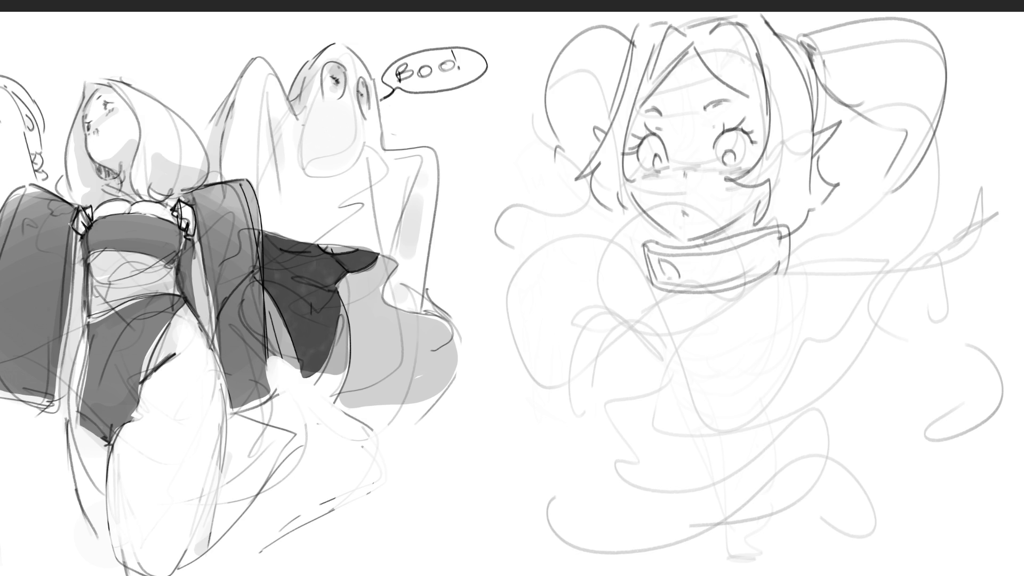
{"action": "mouse_move", "coordinate": [654, 233]}
{"action": "left_mouse_down"}
{"action": "mouse_move", "coordinate": [639, 227]}
{"action": "mouse_move", "coordinate": [645, 277]}
{"action": "left_mouse_up"}
{"action": "mouse_move", "coordinate": [748, 242]}
{"action": "left_mouse_down"}
{"action": "mouse_move", "coordinate": [777, 211]}
{"action": "mouse_move", "coordinate": [792, 254]}
{"action": "left_mouse_up"}
Outline the jacket's shoulder, sides, front and hem, plus a sleeve and sweeping lower-body lines.
{"action": "mouse_move", "coordinate": [700, 295]}
{"action": "left_mouse_down"}
{"action": "mouse_move", "coordinate": [700, 326]}
{"action": "mouse_move", "coordinate": [755, 302]}
{"action": "left_mouse_up"}
{"action": "mouse_move", "coordinate": [685, 322]}
{"action": "left_mouse_down"}
{"action": "mouse_move", "coordinate": [684, 437]}
{"action": "mouse_move", "coordinate": [757, 463]}
{"action": "mouse_move", "coordinate": [948, 318]}
{"action": "mouse_move", "coordinate": [943, 239]}
{"action": "mouse_move", "coordinate": [932, 226]}
{"action": "left_mouse_up"}
{"action": "left_click_drag", "start_coordinate": [787, 255], "coordinate": [884, 237]}
{"action": "mouse_move", "coordinate": [816, 245]}
{"action": "left_mouse_down"}
{"action": "mouse_move", "coordinate": [997, 171]}
{"action": "mouse_move", "coordinate": [957, 274]}
{"action": "left_mouse_up"}
{"action": "left_click_drag", "start_coordinate": [729, 290], "coordinate": [726, 445]}
{"action": "left_click_drag", "start_coordinate": [725, 458], "coordinate": [856, 389]}
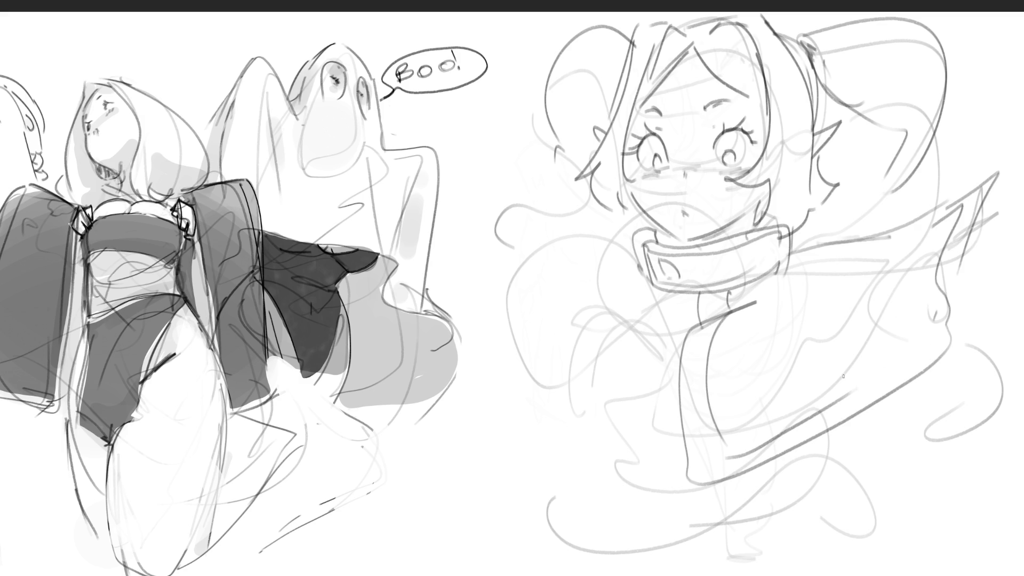
{"action": "mouse_move", "coordinate": [696, 293]}
{"action": "left_mouse_down"}
{"action": "mouse_move", "coordinate": [655, 330]}
{"action": "mouse_move", "coordinate": [704, 314]}
{"action": "left_mouse_up"}
{"action": "left_click_drag", "start_coordinate": [618, 392], "coordinate": [688, 404]}
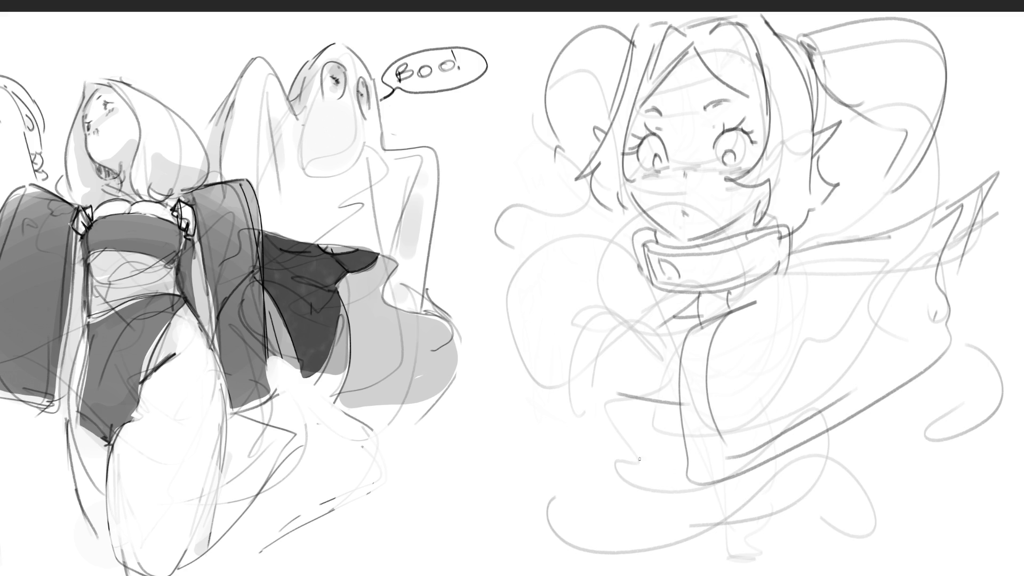
{"action": "left_click_drag", "start_coordinate": [602, 431], "coordinate": [661, 459]}
{"action": "left_click_drag", "start_coordinate": [584, 477], "coordinate": [814, 494]}
Sketch sweeping lower-body lines, a line down-left from the collar and light flowing strokes beside the figure.
{"action": "left_click_drag", "start_coordinate": [699, 509], "coordinate": [864, 424]}
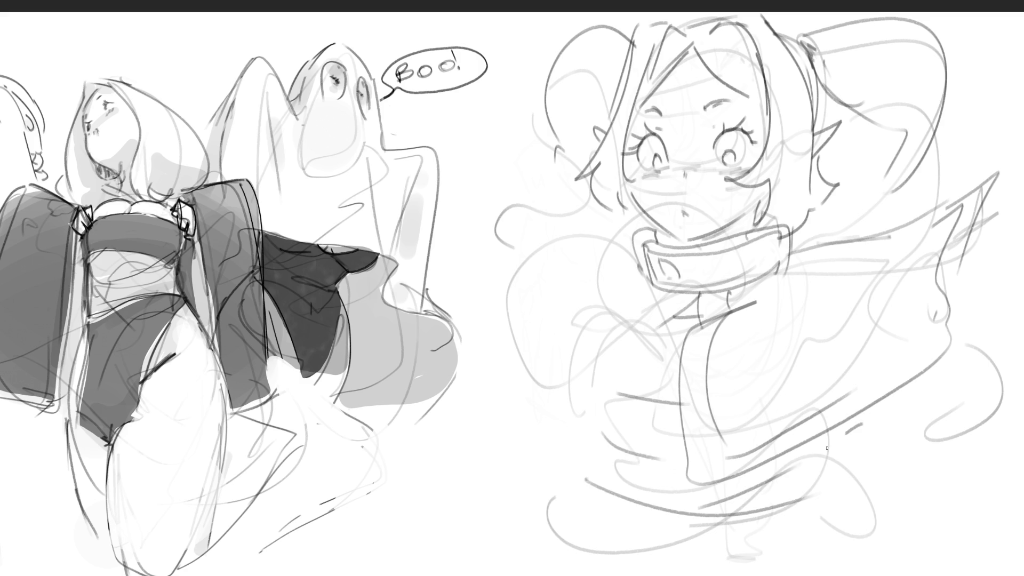
{"action": "left_click_drag", "start_coordinate": [757, 489], "coordinate": [846, 433]}
{"action": "left_click_drag", "start_coordinate": [582, 503], "coordinate": [766, 534]}
{"action": "left_click_drag", "start_coordinate": [828, 476], "coordinate": [818, 497]}
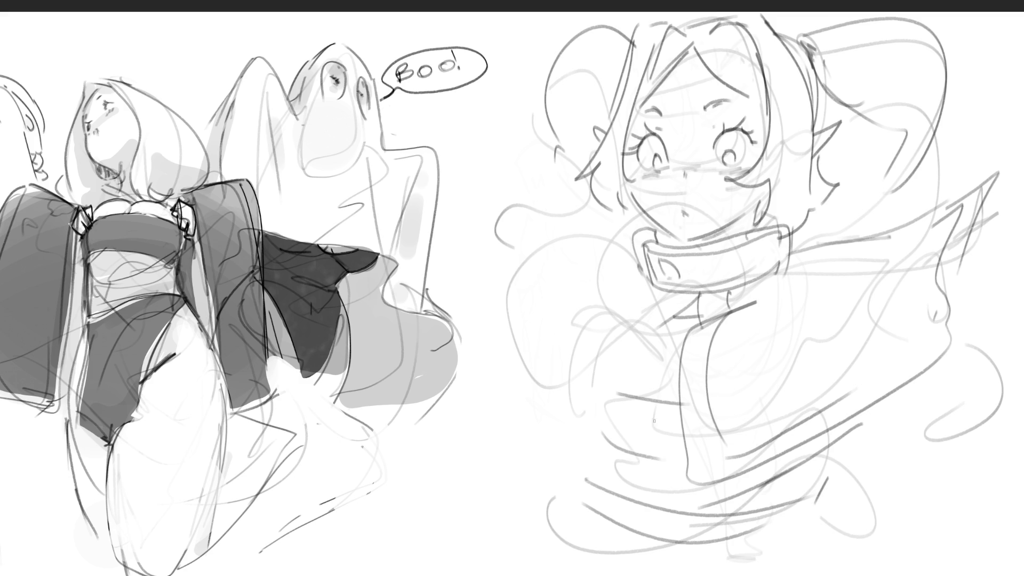
{"action": "mouse_move", "coordinate": [693, 292]}
{"action": "left_mouse_down"}
{"action": "mouse_move", "coordinate": [529, 443]}
{"action": "mouse_move", "coordinate": [538, 445]}
{"action": "mouse_move", "coordinate": [431, 462]}
{"action": "mouse_move", "coordinate": [500, 391]}
{"action": "left_mouse_up"}
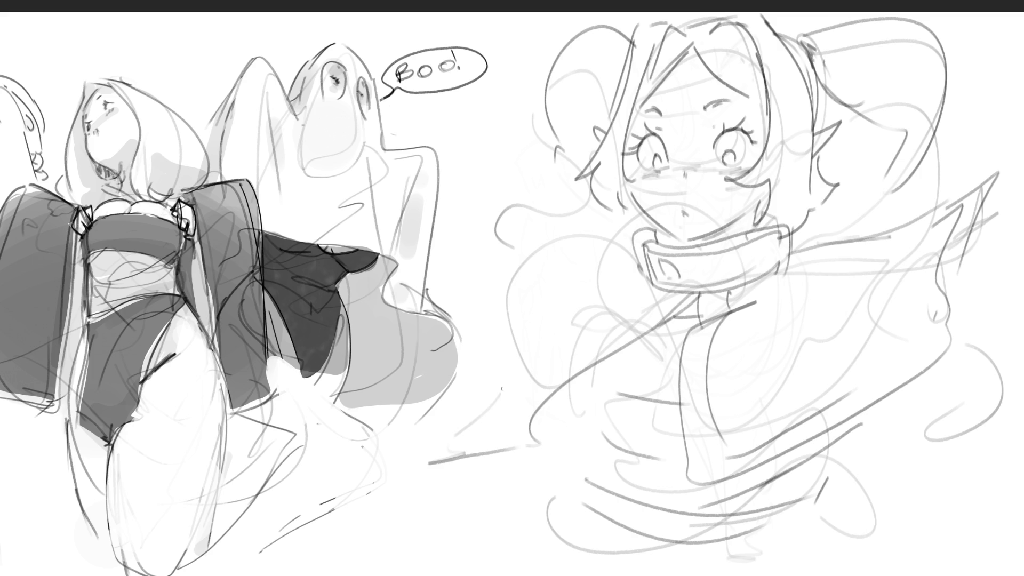
{"action": "left_click_drag", "start_coordinate": [474, 313], "coordinate": [471, 379]}
{"action": "left_click_drag", "start_coordinate": [483, 281], "coordinate": [580, 251]}
{"action": "mouse_move", "coordinate": [612, 249]}
{"action": "left_mouse_down"}
{"action": "mouse_move", "coordinate": [537, 223]}
{"action": "mouse_move", "coordinate": [461, 276]}
{"action": "left_mouse_up"}
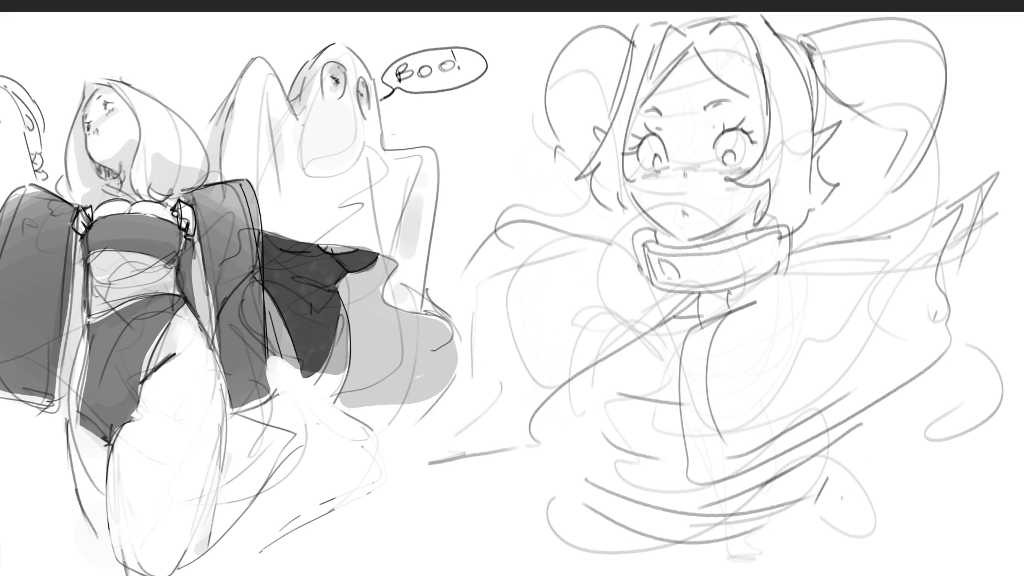
Sketch the lower curve and a foot with sweeping curves, then fade the figure to pale grey.
{"action": "left_click_drag", "start_coordinate": [636, 513], "coordinate": [810, 502]}
{"action": "mouse_move", "coordinate": [579, 540]}
{"action": "left_mouse_down"}
{"action": "mouse_move", "coordinate": [759, 568]}
{"action": "mouse_move", "coordinate": [857, 545]}
{"action": "mouse_move", "coordinate": [626, 547]}
{"action": "left_mouse_up"}
{"action": "left_click_drag", "start_coordinate": [628, 507], "coordinate": [560, 574]}
{"action": "left_click_drag", "start_coordinate": [628, 575], "coordinate": [892, 429]}
{"action": "left_click_drag", "start_coordinate": [891, 417], "coordinate": [985, 509]}
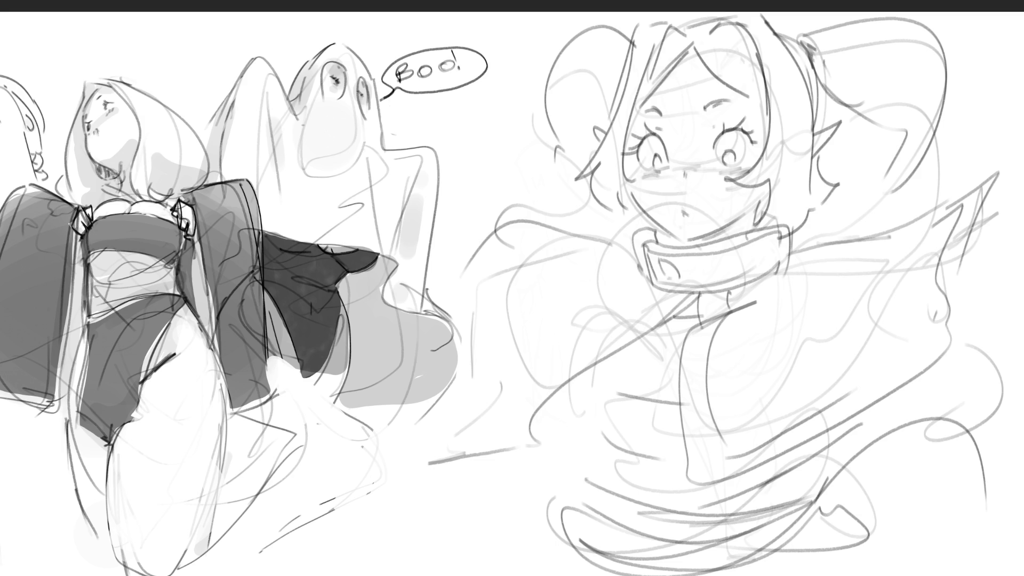
{"action": "mouse_move", "coordinate": [861, 469]}
{"action": "left_mouse_down"}
{"action": "mouse_move", "coordinate": [900, 160]}
{"action": "mouse_move", "coordinate": [613, 133]}
{"action": "mouse_move", "coordinate": [633, 446]}
{"action": "mouse_move", "coordinate": [843, 501]}
{"action": "mouse_move", "coordinate": [513, 534]}
{"action": "left_mouse_up"}
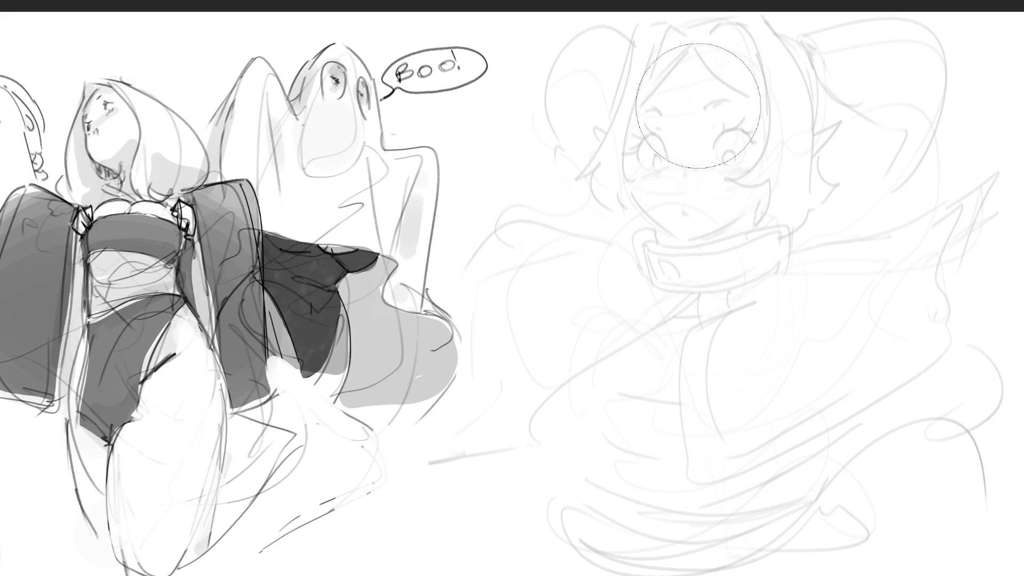
Clear the right-hand sketch and start a new head with an arced top and zigzag hair strands.
{"action": "key", "text": "Delete"}
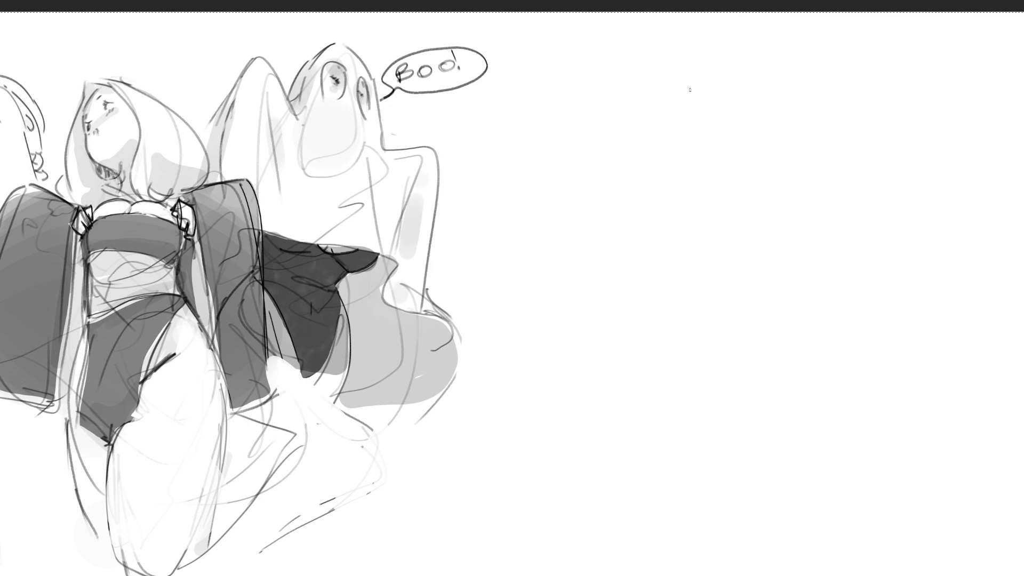
{"action": "mouse_move", "coordinate": [635, 87]}
{"action": "left_mouse_down"}
{"action": "mouse_move", "coordinate": [623, 126]}
{"action": "mouse_move", "coordinate": [698, 99]}
{"action": "mouse_move", "coordinate": [729, 135]}
{"action": "left_mouse_up"}
{"action": "mouse_move", "coordinate": [704, 102]}
{"action": "left_mouse_down"}
{"action": "mouse_move", "coordinate": [691, 151]}
{"action": "mouse_move", "coordinate": [742, 160]}
{"action": "left_mouse_up"}
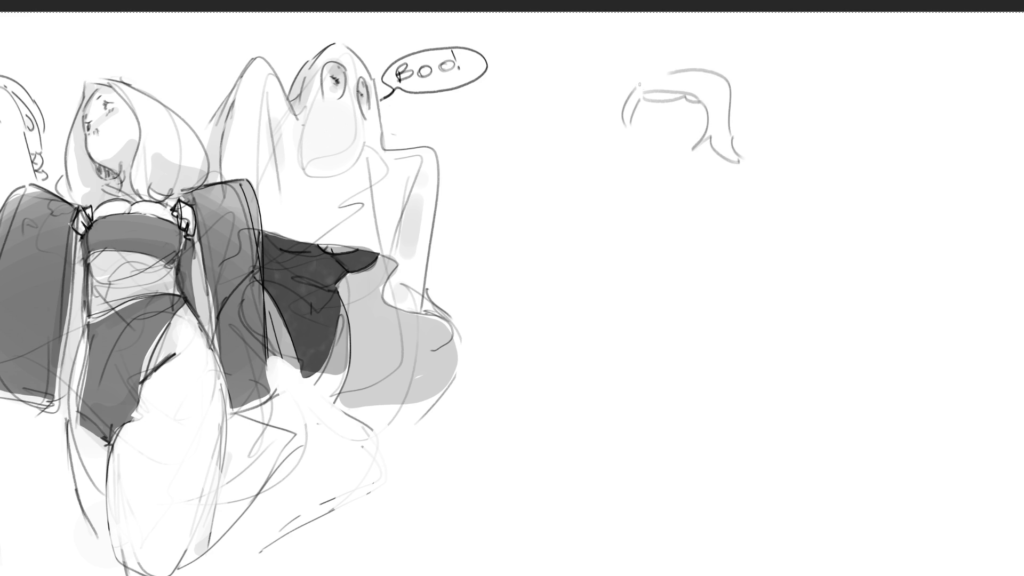
{"action": "left_click_drag", "start_coordinate": [639, 84], "coordinate": [745, 82]}
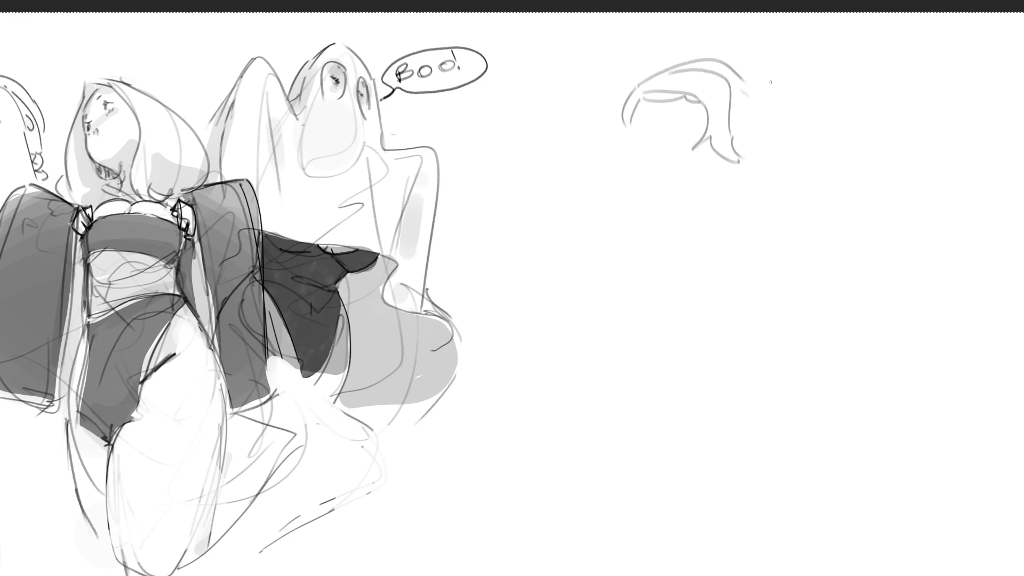
{"action": "mouse_move", "coordinate": [727, 110]}
{"action": "left_mouse_down"}
{"action": "mouse_move", "coordinate": [778, 85]}
{"action": "mouse_move", "coordinate": [761, 134]}
{"action": "mouse_move", "coordinate": [737, 144]}
{"action": "mouse_move", "coordinate": [745, 132]}
{"action": "mouse_move", "coordinate": [735, 127]}
{"action": "mouse_move", "coordinate": [773, 88]}
{"action": "mouse_move", "coordinate": [745, 122]}
{"action": "left_mouse_up"}
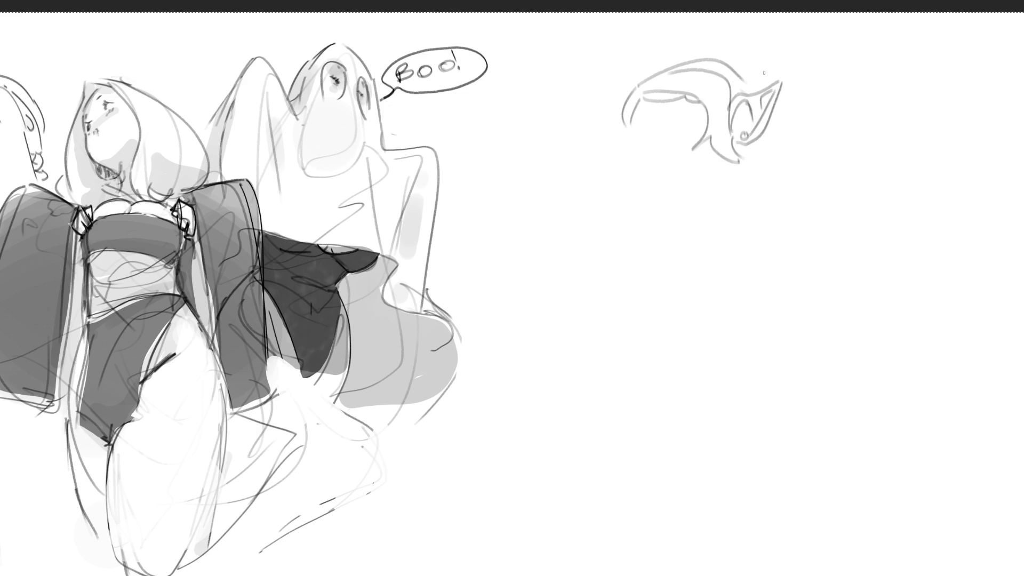
Add strands and curves hanging below the elf's face and mark its eye.
{"action": "mouse_move", "coordinate": [746, 78]}
{"action": "left_mouse_down"}
{"action": "mouse_move", "coordinate": [782, 118]}
{"action": "mouse_move", "coordinate": [766, 128]}
{"action": "mouse_move", "coordinate": [787, 161]}
{"action": "mouse_move", "coordinate": [738, 205]}
{"action": "left_mouse_up"}
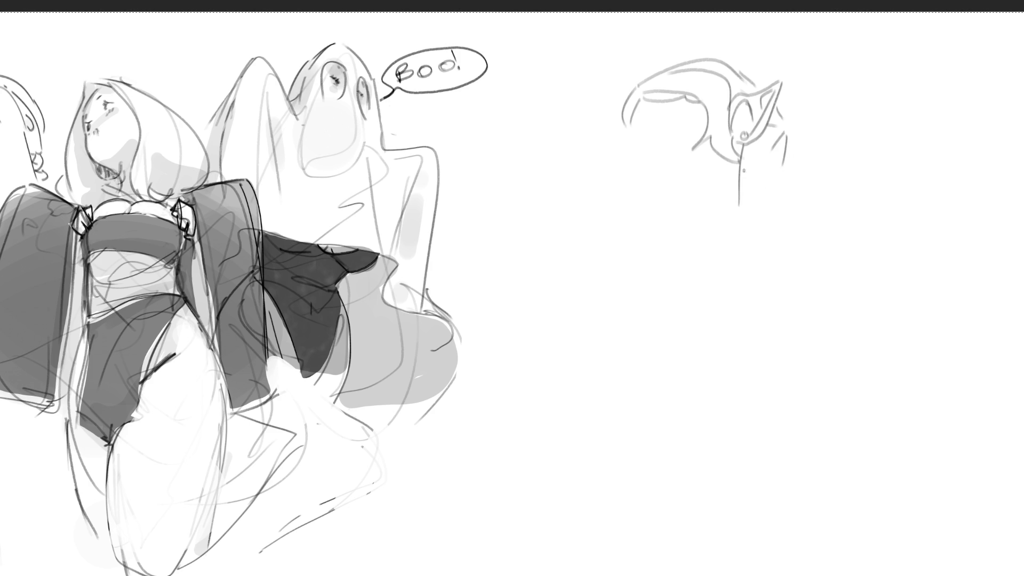
{"action": "left_click_drag", "start_coordinate": [742, 146], "coordinate": [752, 213]}
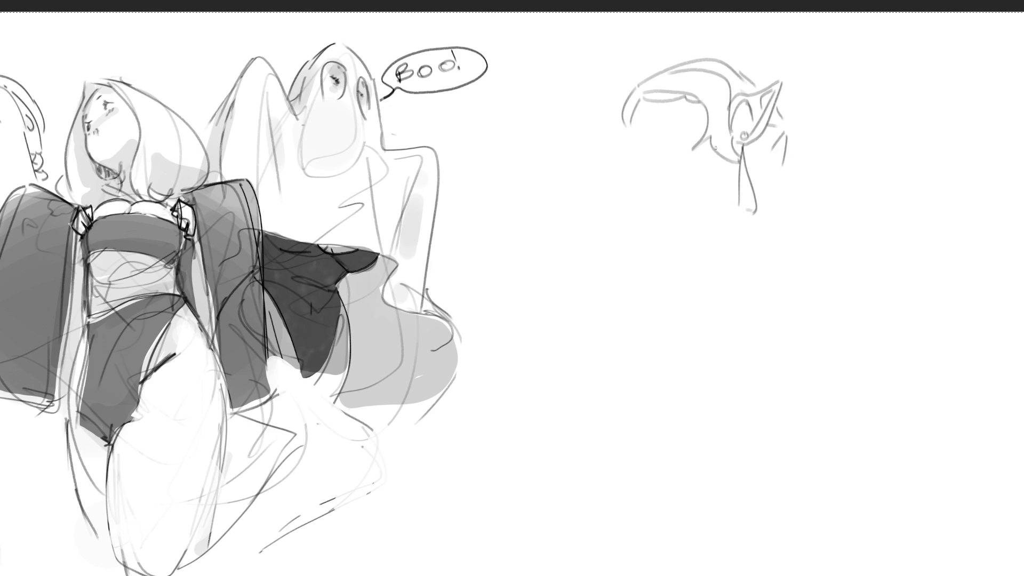
{"action": "left_click_drag", "start_coordinate": [708, 139], "coordinate": [768, 212]}
{"action": "mouse_move", "coordinate": [783, 162]}
{"action": "left_mouse_down"}
{"action": "mouse_move", "coordinate": [773, 212]}
{"action": "mouse_move", "coordinate": [759, 224]}
{"action": "mouse_move", "coordinate": [766, 241]}
{"action": "left_mouse_up"}
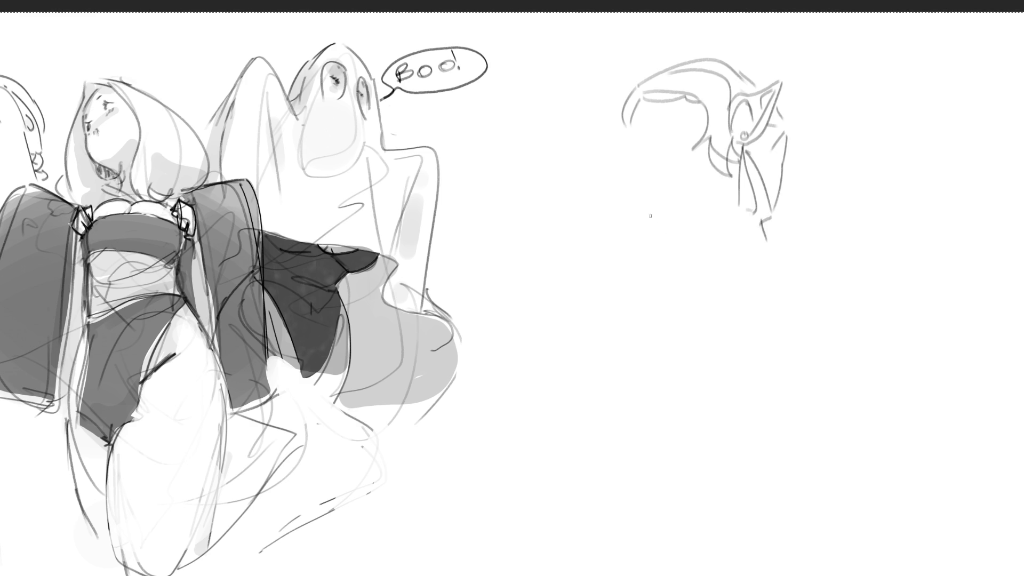
{"action": "mouse_move", "coordinate": [637, 113]}
{"action": "left_mouse_down"}
{"action": "mouse_move", "coordinate": [633, 124]}
{"action": "mouse_move", "coordinate": [671, 99]}
{"action": "mouse_move", "coordinate": [681, 104]}
{"action": "mouse_move", "coordinate": [632, 131]}
{"action": "mouse_move", "coordinate": [645, 134]}
{"action": "left_mouse_up"}
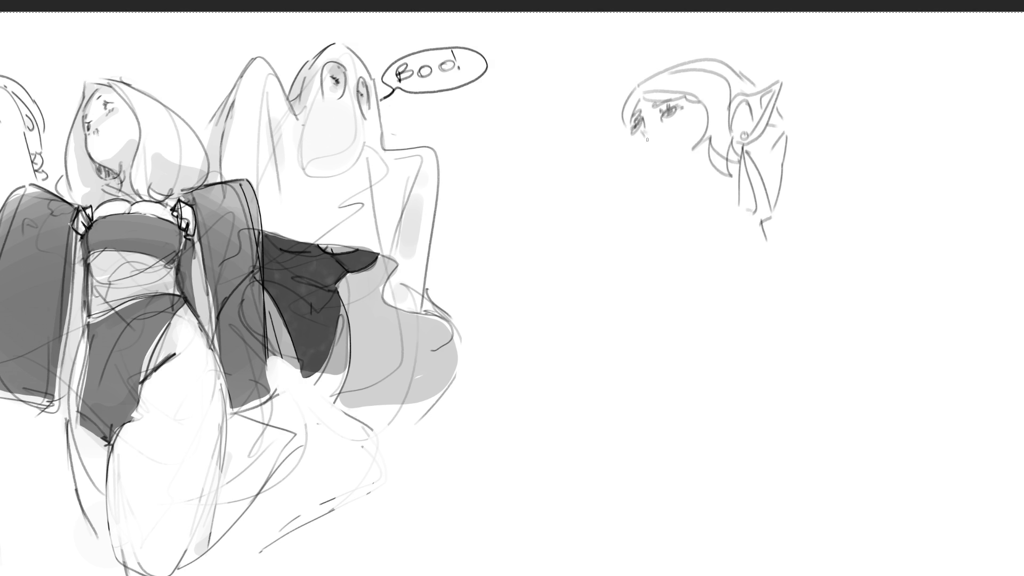
Strengthen the line under the left eye, redraw an angled jaw, then add the mouth, neck and collar line.
{"action": "left_click_drag", "start_coordinate": [646, 140], "coordinate": [643, 132]}
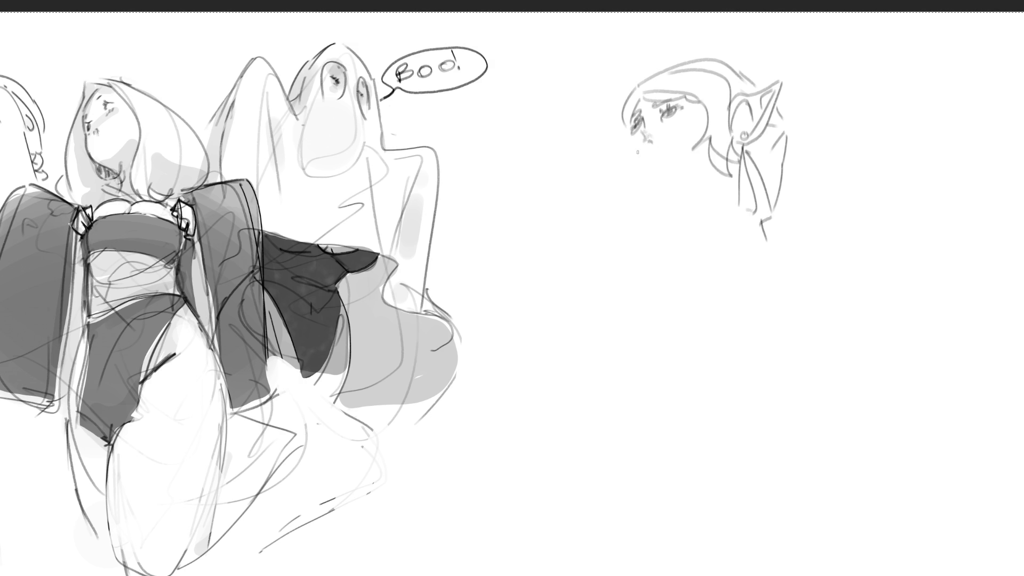
{"action": "left_click_drag", "start_coordinate": [651, 139], "coordinate": [646, 144]}
{"action": "left_click_drag", "start_coordinate": [627, 135], "coordinate": [641, 182]}
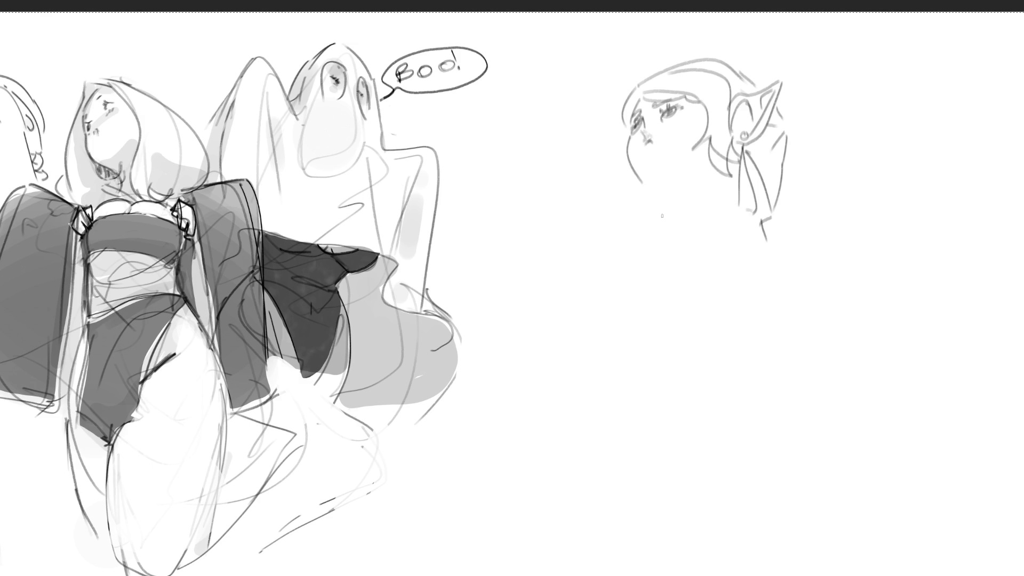
{"action": "left_click_drag", "start_coordinate": [653, 141], "coordinate": [647, 187]}
{"action": "key", "text": "ctrl+z"}
{"action": "key", "text": "ctrl+z"}
{"action": "key", "text": "ctrl+z"}
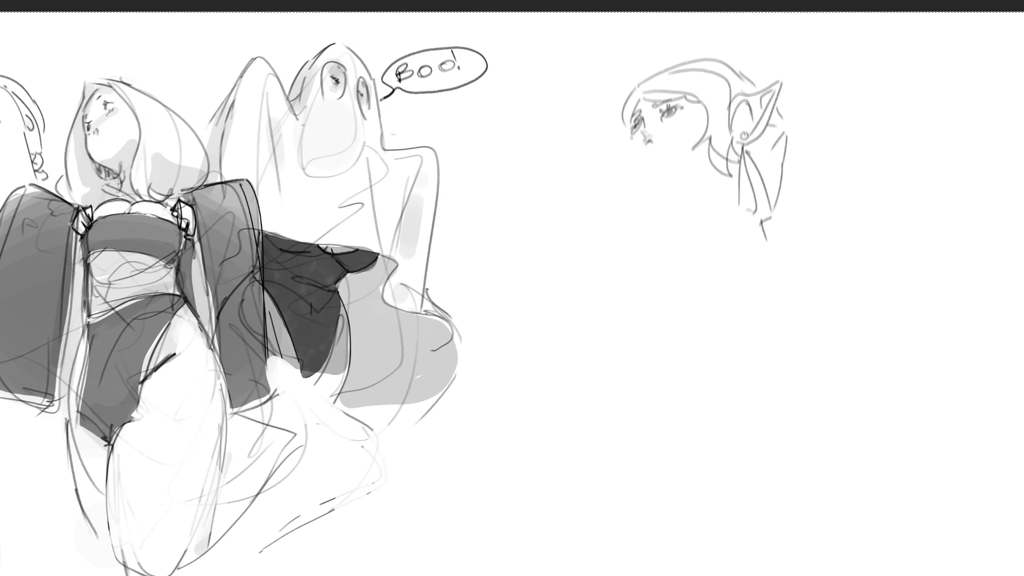
{"action": "mouse_move", "coordinate": [630, 136]}
{"action": "left_mouse_down"}
{"action": "mouse_move", "coordinate": [639, 170]}
{"action": "mouse_move", "coordinate": [665, 195]}
{"action": "left_mouse_up"}
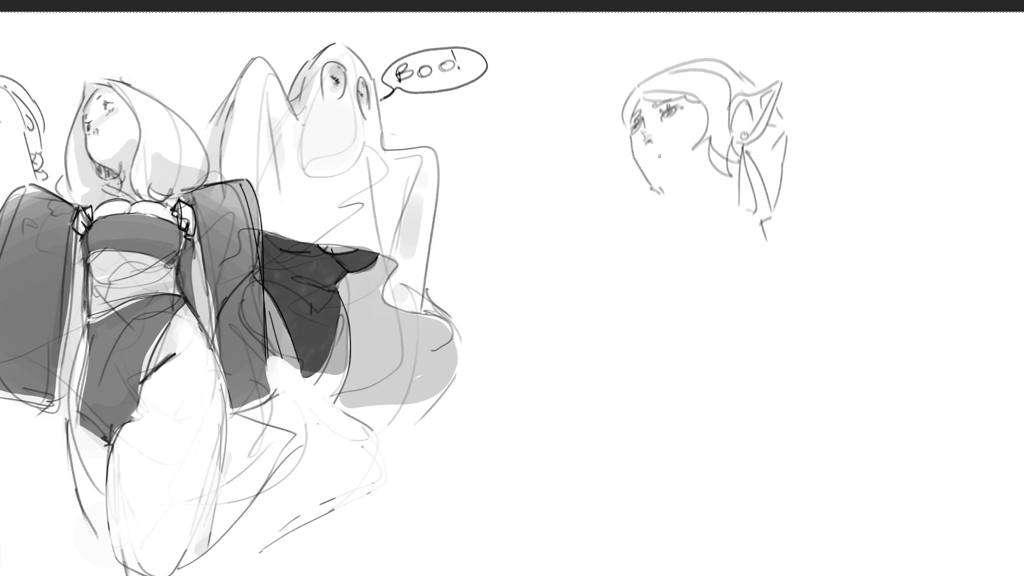
{"action": "left_click_drag", "start_coordinate": [654, 155], "coordinate": [713, 186]}
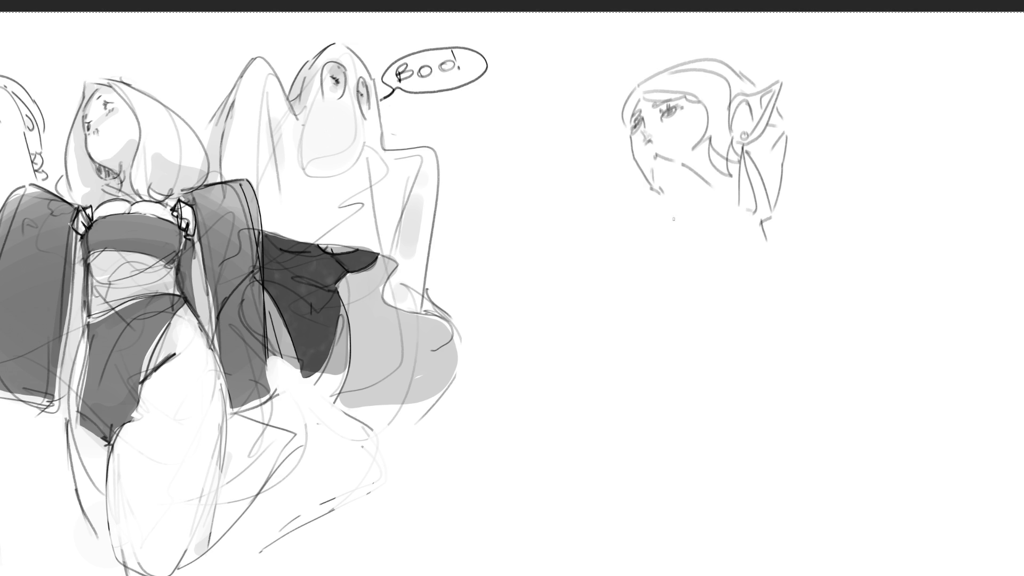
{"action": "left_click_drag", "start_coordinate": [658, 193], "coordinate": [670, 239]}
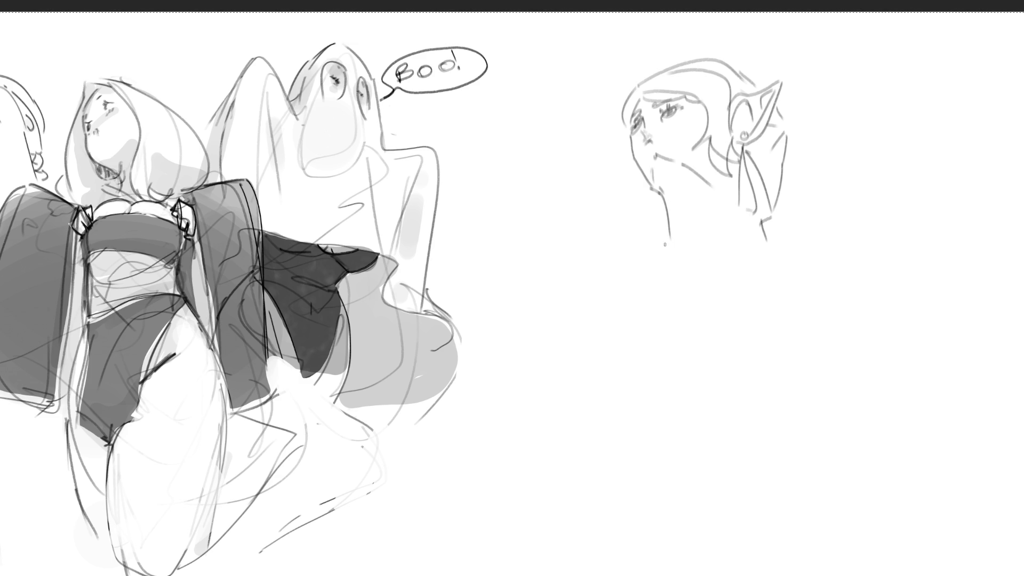
{"action": "left_click_drag", "start_coordinate": [666, 241], "coordinate": [759, 235]}
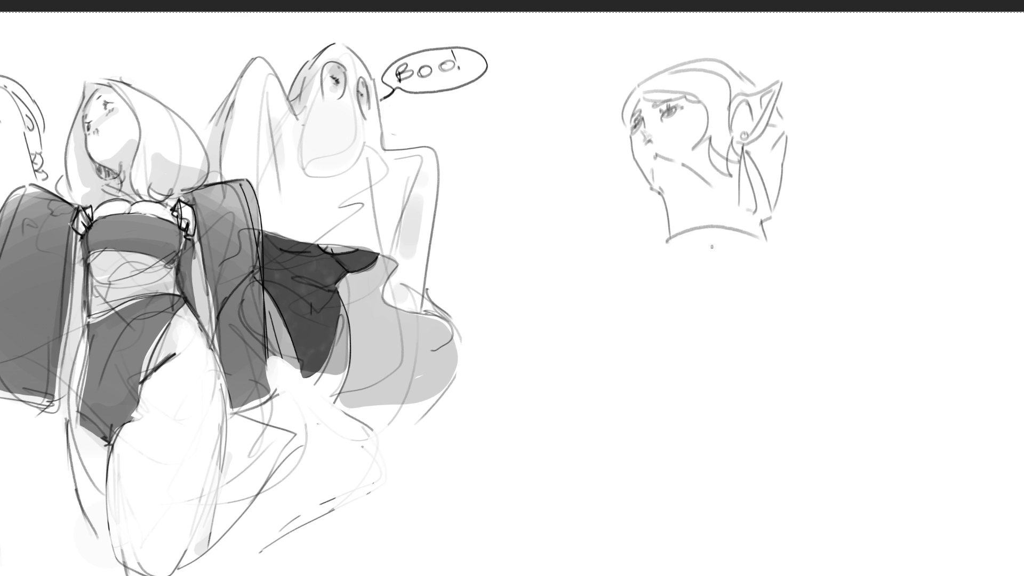
Define the collar's edges, add an eyelash, and draw hair strands falling below the collar.
{"action": "mouse_move", "coordinate": [687, 233]}
{"action": "left_mouse_down"}
{"action": "mouse_move", "coordinate": [762, 245]}
{"action": "mouse_move", "coordinate": [717, 228]}
{"action": "mouse_move", "coordinate": [693, 269]}
{"action": "mouse_move", "coordinate": [694, 243]}
{"action": "mouse_move", "coordinate": [770, 258]}
{"action": "mouse_move", "coordinate": [666, 273]}
{"action": "mouse_move", "coordinate": [689, 233]}
{"action": "left_mouse_up"}
{"action": "left_click_drag", "start_coordinate": [665, 240], "coordinate": [668, 278]}
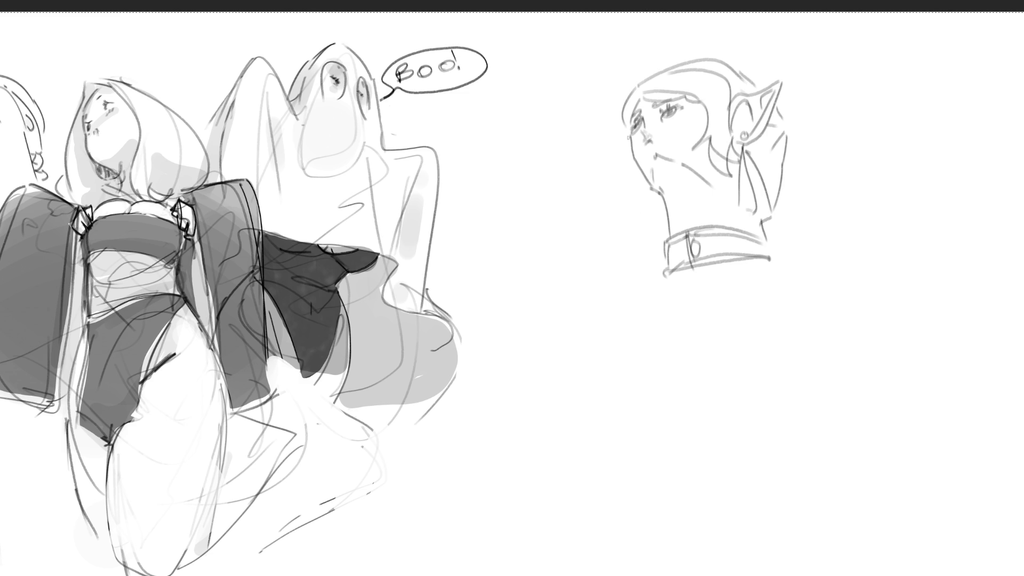
{"action": "mouse_move", "coordinate": [632, 126]}
{"action": "left_mouse_down"}
{"action": "mouse_move", "coordinate": [621, 165]}
{"action": "mouse_move", "coordinate": [640, 187]}
{"action": "mouse_move", "coordinate": [608, 288]}
{"action": "mouse_move", "coordinate": [627, 279]}
{"action": "mouse_move", "coordinate": [618, 302]}
{"action": "left_mouse_up"}
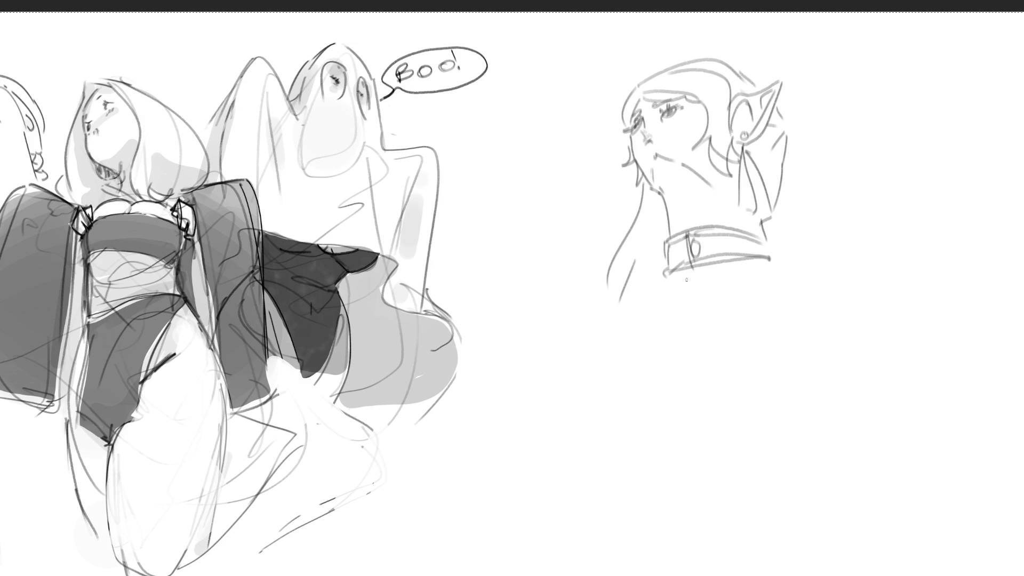
{"action": "left_click_drag", "start_coordinate": [668, 276], "coordinate": [660, 306]}
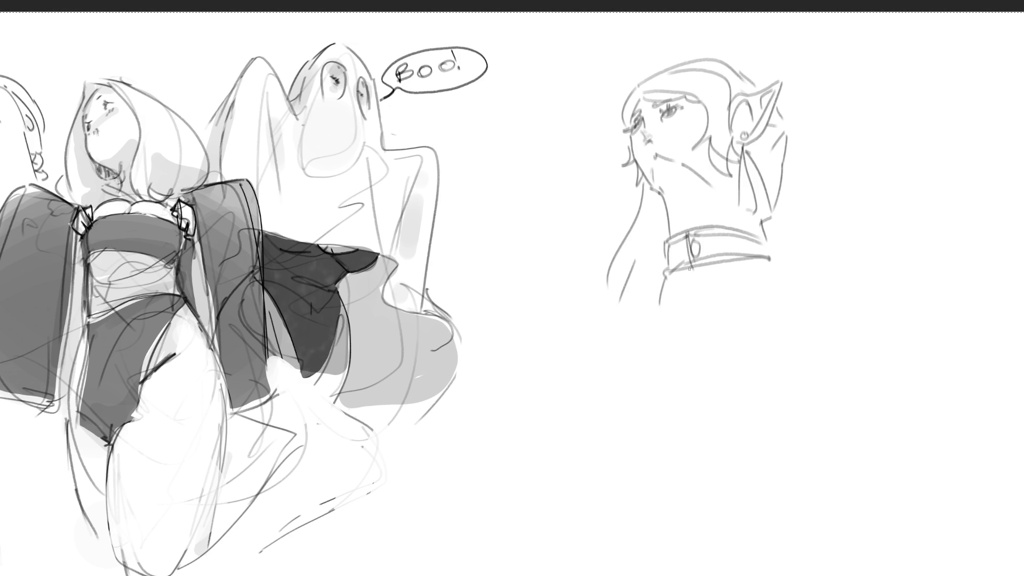
{"action": "left_click_drag", "start_coordinate": [689, 265], "coordinate": [688, 305]}
{"action": "mouse_move", "coordinate": [698, 267]}
{"action": "left_mouse_down"}
{"action": "mouse_move", "coordinate": [692, 302]}
{"action": "mouse_move", "coordinate": [722, 302]}
{"action": "mouse_move", "coordinate": [710, 272]}
{"action": "left_mouse_up"}
{"action": "mouse_move", "coordinate": [709, 269]}
{"action": "left_mouse_down"}
{"action": "mouse_move", "coordinate": [725, 299]}
{"action": "mouse_move", "coordinate": [693, 288]}
{"action": "left_mouse_up"}
Draw hair from the ear down the back and a ponytail arc, undoing one stray long stroke.
{"action": "left_click_drag", "start_coordinate": [782, 133], "coordinate": [767, 291]}
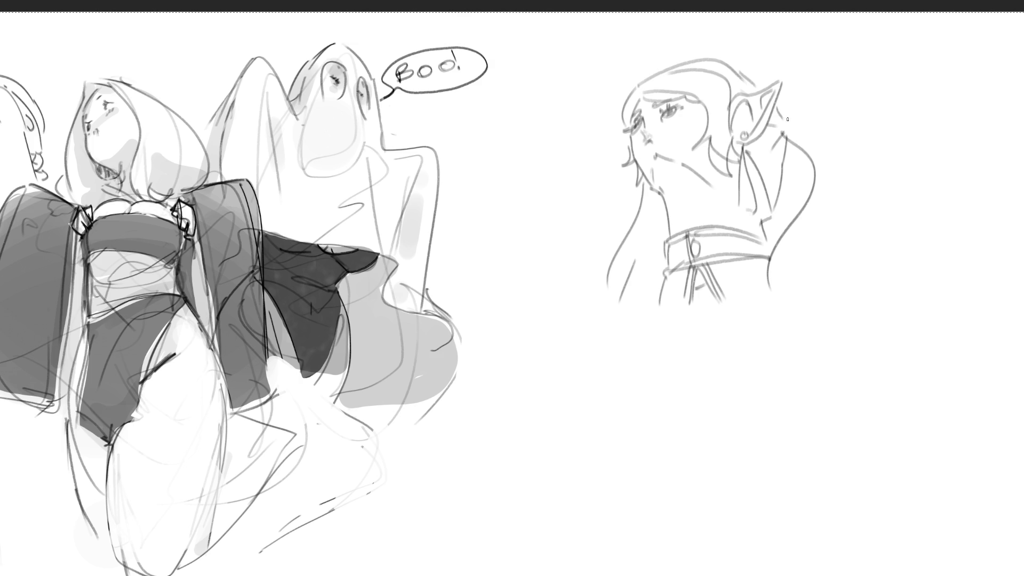
{"action": "mouse_move", "coordinate": [787, 120]}
{"action": "left_mouse_down"}
{"action": "mouse_move", "coordinate": [801, 114]}
{"action": "mouse_move", "coordinate": [851, 255]}
{"action": "mouse_move", "coordinate": [836, 256]}
{"action": "mouse_move", "coordinate": [873, 264]}
{"action": "mouse_move", "coordinate": [868, 272]}
{"action": "left_mouse_up"}
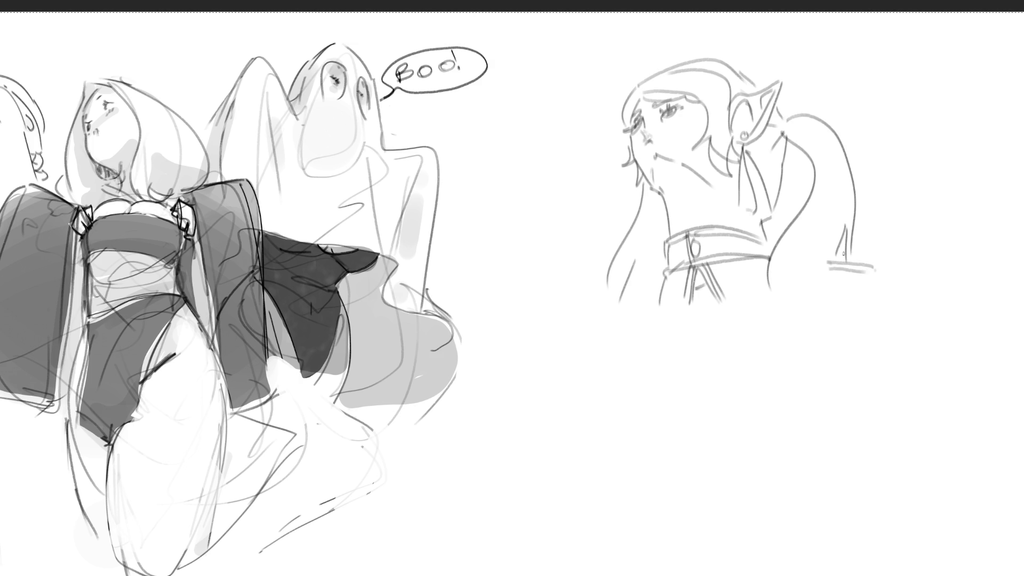
{"action": "left_click_drag", "start_coordinate": [842, 236], "coordinate": [823, 284]}
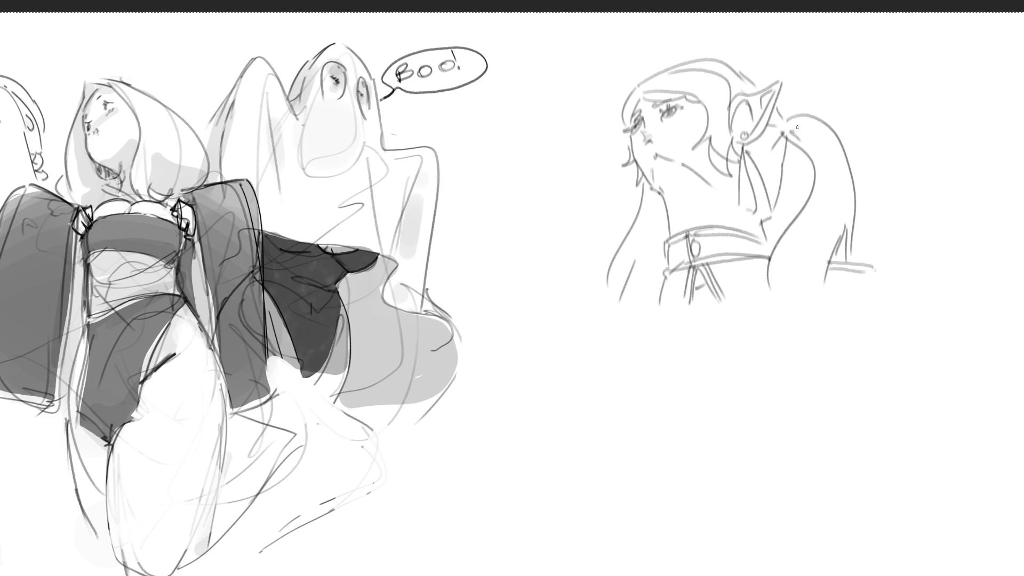
{"action": "mouse_move", "coordinate": [787, 121]}
{"action": "left_mouse_down"}
{"action": "mouse_move", "coordinate": [818, 218]}
{"action": "mouse_move", "coordinate": [777, 288]}
{"action": "left_mouse_up"}
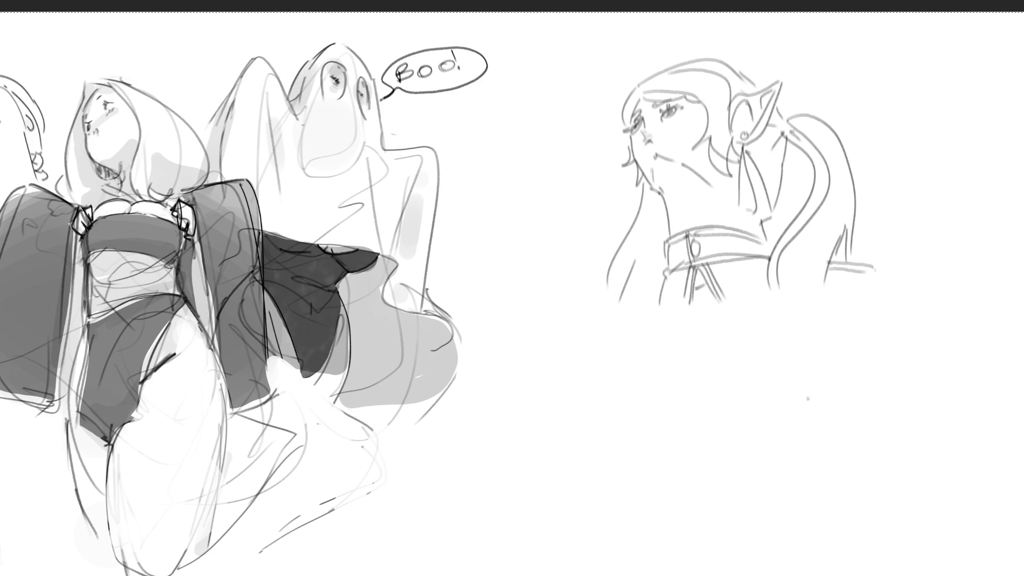
{"action": "key", "text": "ctrl+z"}
{"action": "mouse_move", "coordinate": [792, 126]}
{"action": "left_mouse_down"}
{"action": "mouse_move", "coordinate": [817, 140]}
{"action": "mouse_move", "coordinate": [776, 266]}
{"action": "left_mouse_up"}
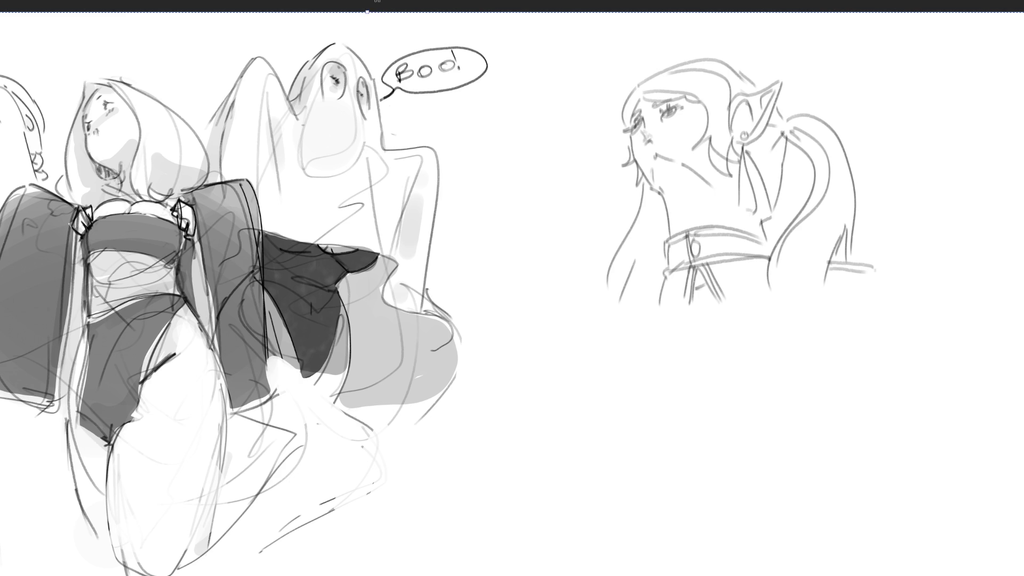
Tilt the elf sketch, move it left toward the ghost, narrow it, and commit the transform.
{"action": "left_click_drag", "start_coordinate": [367, 11], "coordinate": [391, 12]}
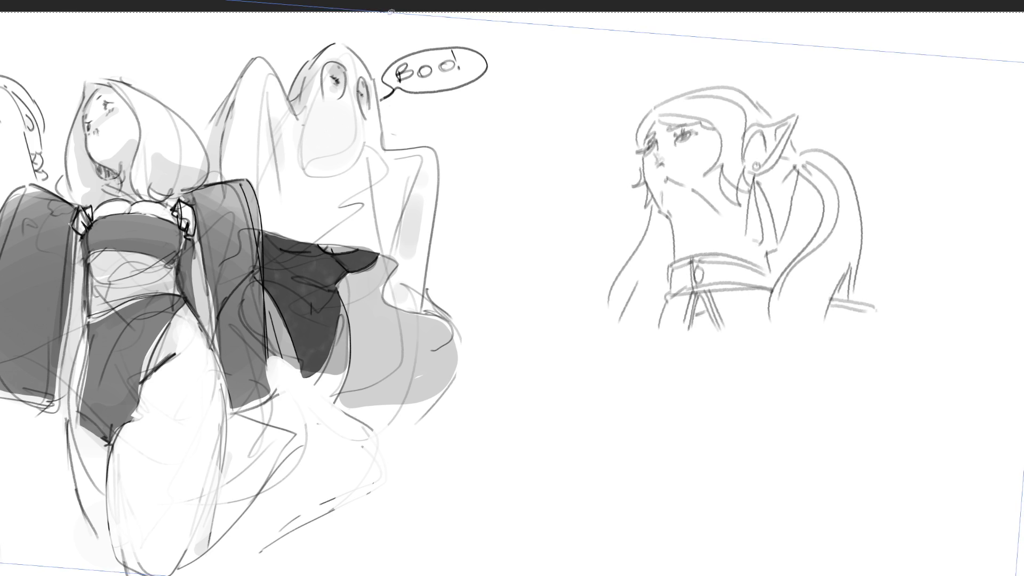
{"action": "left_click_drag", "start_coordinate": [781, 200], "coordinate": [630, 189]}
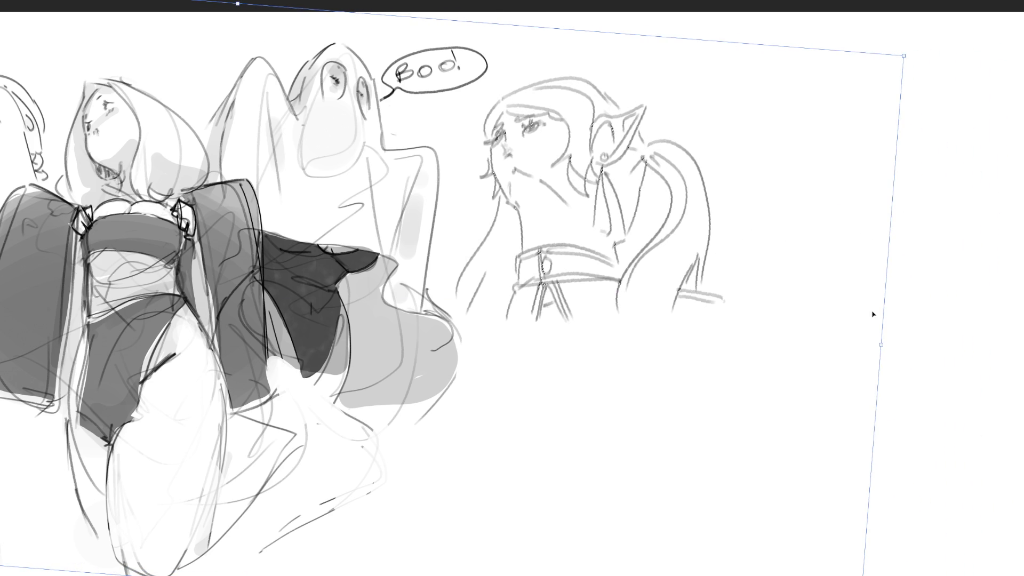
{"action": "mouse_move", "coordinate": [881, 345]}
{"action": "left_mouse_down"}
{"action": "mouse_move", "coordinate": [731, 333]}
{"action": "mouse_move", "coordinate": [773, 326]}
{"action": "left_mouse_up"}
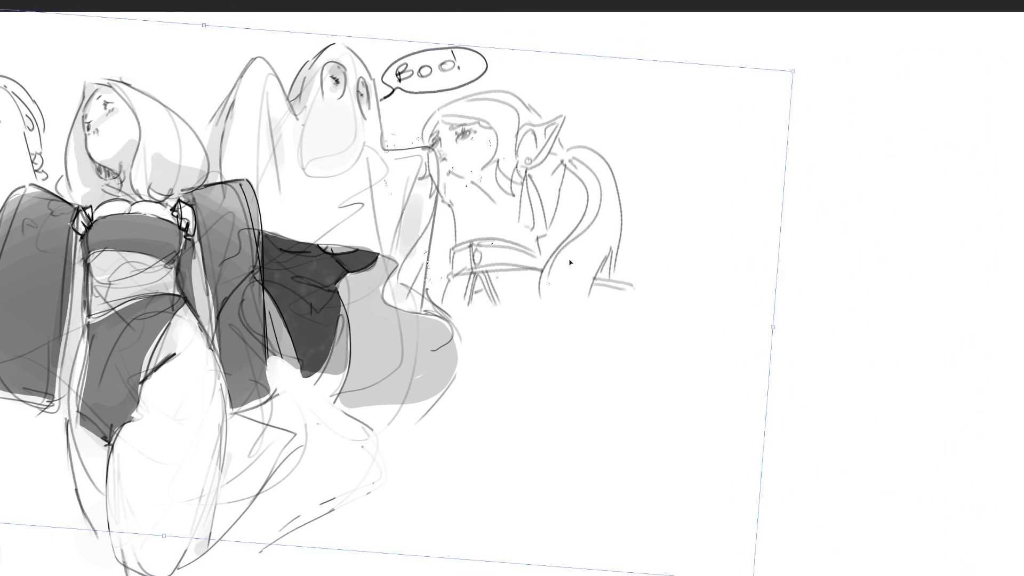
{"action": "left_click_drag", "start_coordinate": [569, 262], "coordinate": [611, 239]}
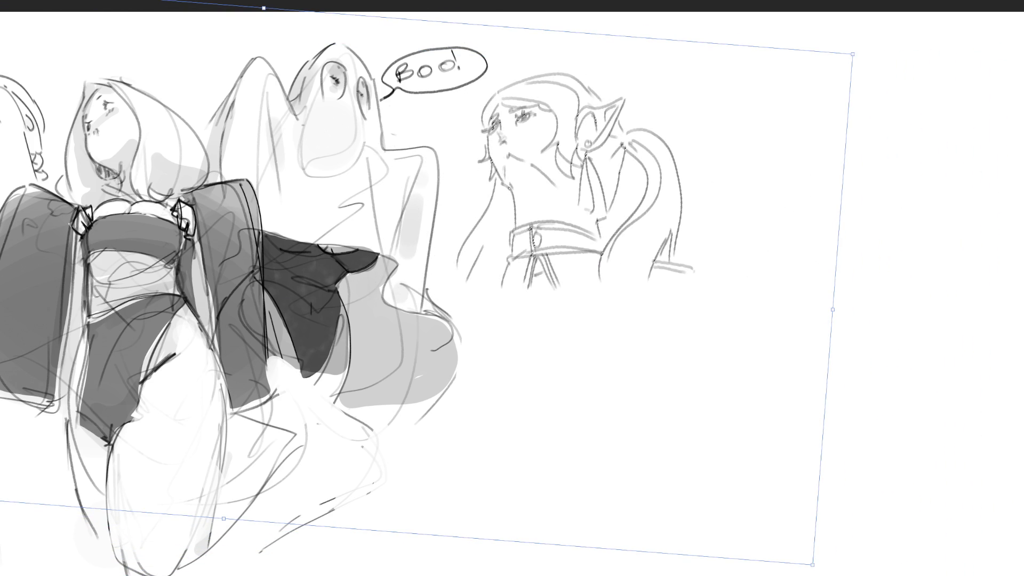
{"action": "key", "text": "Return"}
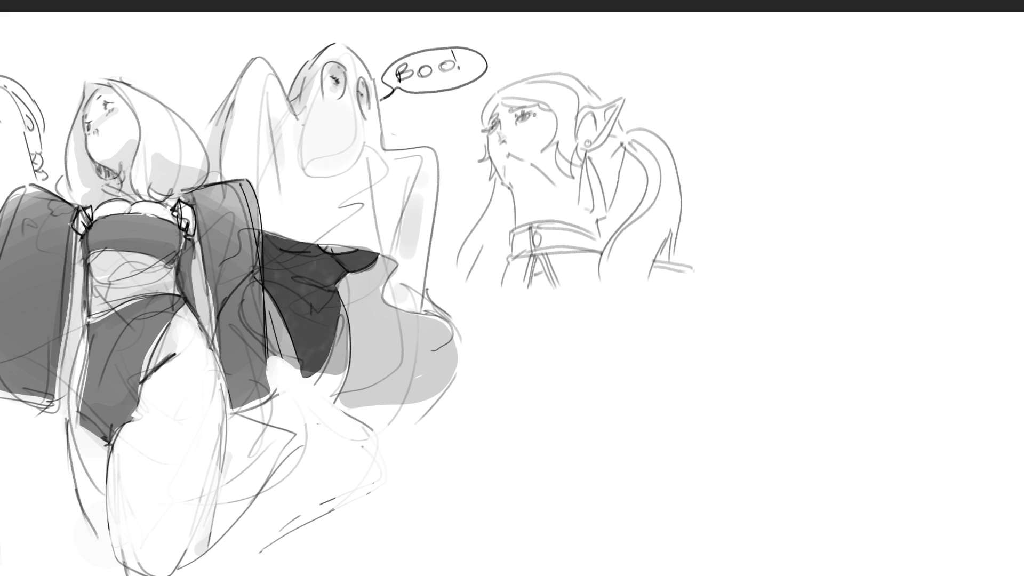
Add a short stroke beside the elf's right eye and a mark below the earring.
{"action": "mouse_move", "coordinate": [533, 115]}
{"action": "left_mouse_down"}
{"action": "mouse_move", "coordinate": [531, 127]}
{"action": "mouse_move", "coordinate": [542, 112]}
{"action": "left_mouse_up"}
{"action": "left_click_drag", "start_coordinate": [577, 151], "coordinate": [584, 153]}
Outline a small head right of the elf with hair strands on both sides.
{"action": "mouse_move", "coordinate": [764, 109]}
{"action": "left_mouse_down"}
{"action": "mouse_move", "coordinate": [768, 143]}
{"action": "mouse_move", "coordinate": [789, 84]}
{"action": "mouse_move", "coordinate": [819, 141]}
{"action": "mouse_move", "coordinate": [795, 135]}
{"action": "mouse_move", "coordinate": [799, 152]}
{"action": "mouse_move", "coordinate": [817, 129]}
{"action": "mouse_move", "coordinate": [807, 143]}
{"action": "left_mouse_up"}
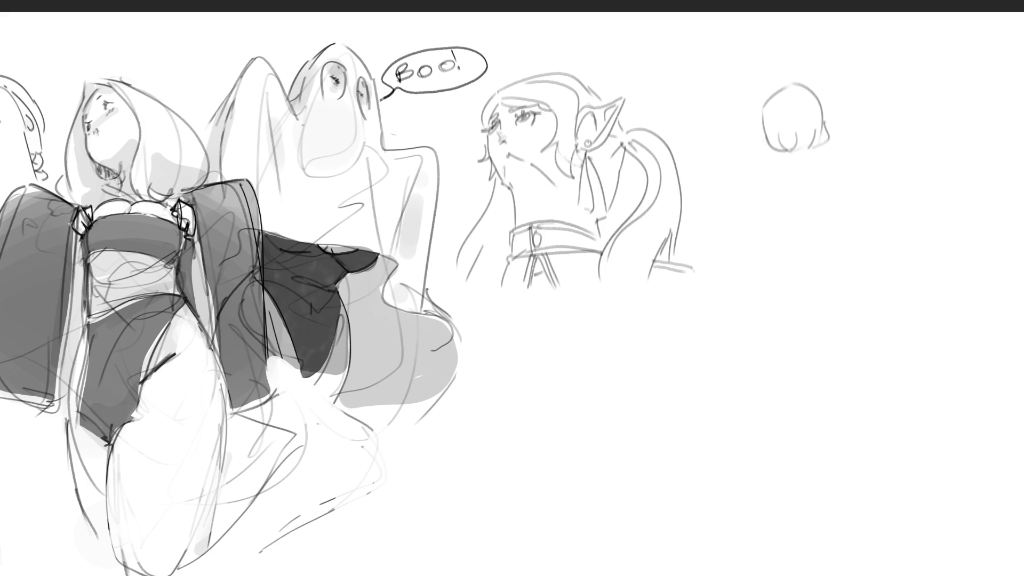
{"action": "mouse_move", "coordinate": [768, 145]}
{"action": "left_mouse_down"}
{"action": "mouse_move", "coordinate": [790, 202]}
{"action": "mouse_move", "coordinate": [800, 199]}
{"action": "left_mouse_up"}
{"action": "mouse_move", "coordinate": [757, 105]}
{"action": "left_mouse_down"}
{"action": "mouse_move", "coordinate": [760, 217]}
{"action": "mouse_move", "coordinate": [791, 228]}
{"action": "left_mouse_up"}
{"action": "left_click_drag", "start_coordinate": [828, 146], "coordinate": [826, 195]}
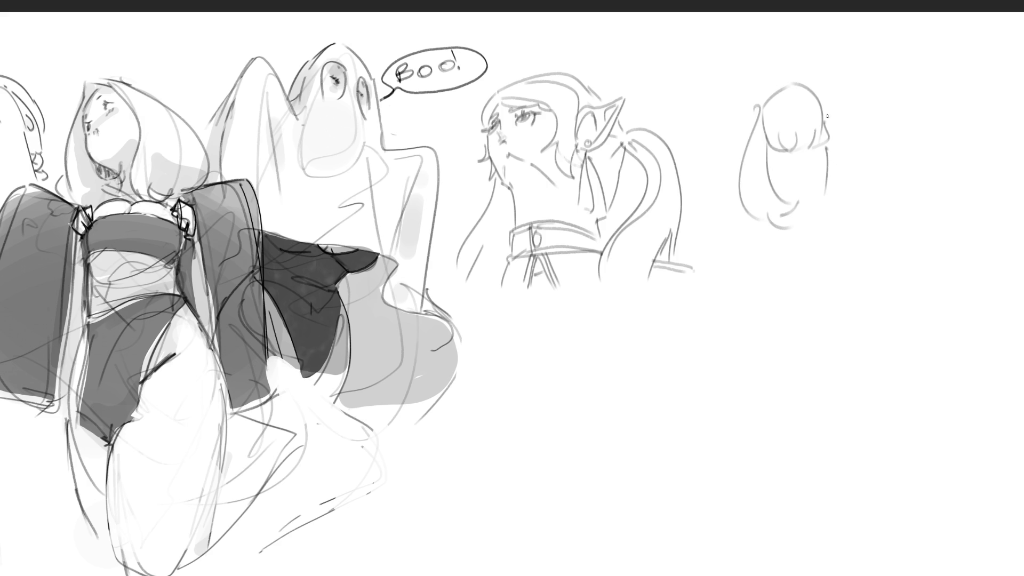
{"action": "mouse_move", "coordinate": [822, 110]}
{"action": "left_mouse_down"}
{"action": "mouse_move", "coordinate": [838, 198]}
{"action": "mouse_move", "coordinate": [822, 210]}
{"action": "left_mouse_up"}
Add long strands reaching the canvas top, a long left strand, and a darker chin line.
{"action": "mouse_move", "coordinate": [766, 97]}
{"action": "left_mouse_down"}
{"action": "mouse_move", "coordinate": [761, 22]}
{"action": "mouse_move", "coordinate": [781, 80]}
{"action": "mouse_move", "coordinate": [769, 96]}
{"action": "mouse_move", "coordinate": [803, 15]}
{"action": "mouse_move", "coordinate": [807, 91]}
{"action": "mouse_move", "coordinate": [812, 15]}
{"action": "left_mouse_up"}
{"action": "left_click_drag", "start_coordinate": [833, 21], "coordinate": [809, 94]}
{"action": "left_click_drag", "start_coordinate": [769, 28], "coordinate": [766, 91]}
{"action": "mouse_move", "coordinate": [770, 43]}
{"action": "left_mouse_down"}
{"action": "mouse_move", "coordinate": [777, 18]}
{"action": "mouse_move", "coordinate": [781, 84]}
{"action": "mouse_move", "coordinate": [789, 82]}
{"action": "mouse_move", "coordinate": [744, 141]}
{"action": "left_mouse_up"}
{"action": "left_click_drag", "start_coordinate": [808, 82], "coordinate": [812, 106]}
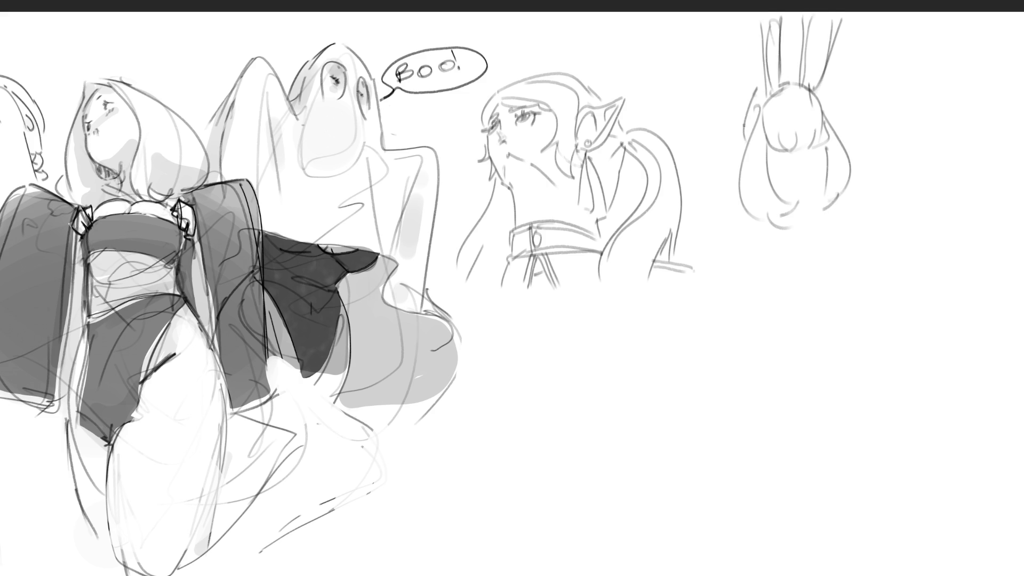
{"action": "left_click_drag", "start_coordinate": [745, 113], "coordinate": [733, 192]}
{"action": "mouse_move", "coordinate": [773, 151]}
{"action": "left_mouse_down"}
{"action": "mouse_move", "coordinate": [784, 151]}
{"action": "mouse_move", "coordinate": [776, 161]}
{"action": "mouse_move", "coordinate": [809, 155]}
{"action": "mouse_move", "coordinate": [805, 184]}
{"action": "left_mouse_up"}
Select the upside-down head, widen it with Free Transform, commit, and deselect.
{"action": "mouse_move", "coordinate": [815, 266]}
{"action": "left_mouse_down"}
{"action": "mouse_move", "coordinate": [809, 11]}
{"action": "mouse_move", "coordinate": [707, 131]}
{"action": "mouse_move", "coordinate": [816, 265]}
{"action": "left_mouse_up"}
{"action": "key", "text": "ctrl+t"}
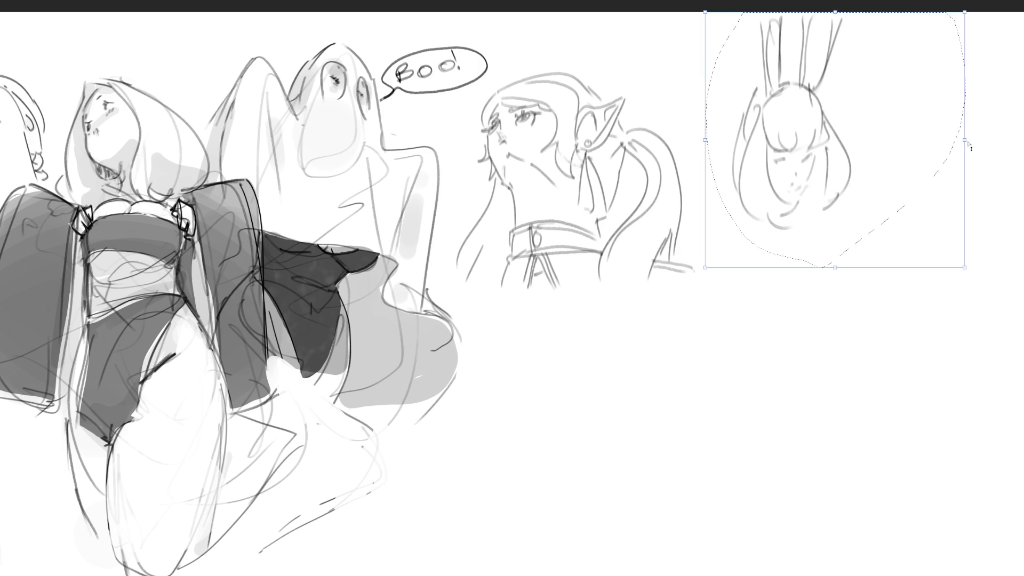
{"action": "left_click_drag", "start_coordinate": [966, 140], "coordinate": [1021, 147]}
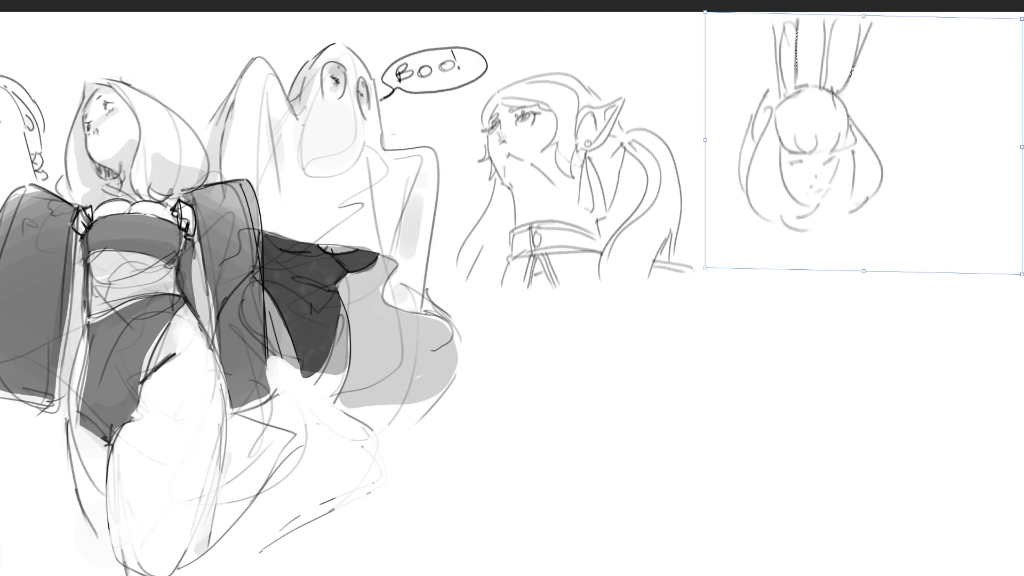
{"action": "key", "text": "Return"}
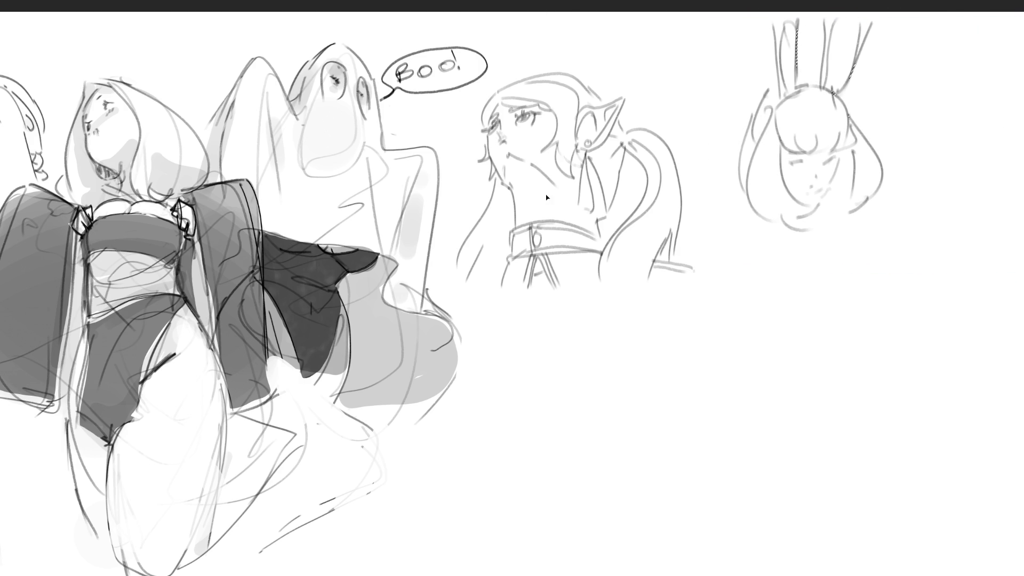
{"action": "key", "text": "ctrl+d"}
Draw a headband and hair falling below the upside-down head.
{"action": "mouse_move", "coordinate": [780, 124]}
{"action": "left_mouse_down"}
{"action": "mouse_move", "coordinate": [847, 111]}
{"action": "mouse_move", "coordinate": [846, 124]}
{"action": "left_mouse_up"}
{"action": "left_click_drag", "start_coordinate": [771, 107], "coordinate": [755, 120]}
{"action": "left_click_drag", "start_coordinate": [765, 81], "coordinate": [743, 192]}
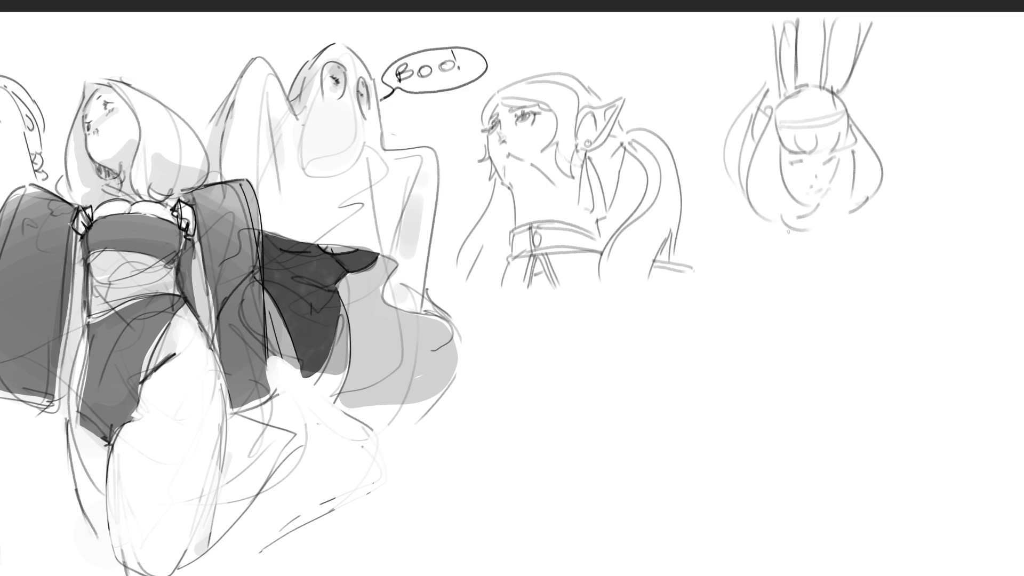
{"action": "left_click_drag", "start_coordinate": [742, 191], "coordinate": [731, 263]}
Sketch the neck, shoulder line, boxy cuffed arm and the sword guard and blade.
{"action": "mouse_move", "coordinate": [762, 219]}
{"action": "left_mouse_down"}
{"action": "mouse_move", "coordinate": [766, 283]}
{"action": "mouse_move", "coordinate": [808, 265]}
{"action": "mouse_move", "coordinate": [809, 299]}
{"action": "left_mouse_up"}
{"action": "mouse_move", "coordinate": [799, 263]}
{"action": "left_mouse_down"}
{"action": "mouse_move", "coordinate": [821, 253]}
{"action": "mouse_move", "coordinate": [809, 301]}
{"action": "left_mouse_up"}
{"action": "mouse_move", "coordinate": [733, 272]}
{"action": "left_mouse_down"}
{"action": "mouse_move", "coordinate": [811, 286]}
{"action": "mouse_move", "coordinate": [824, 268]}
{"action": "mouse_move", "coordinate": [830, 288]}
{"action": "mouse_move", "coordinate": [856, 273]}
{"action": "mouse_move", "coordinate": [870, 278]}
{"action": "left_mouse_up"}
{"action": "left_click_drag", "start_coordinate": [859, 240], "coordinate": [867, 283]}
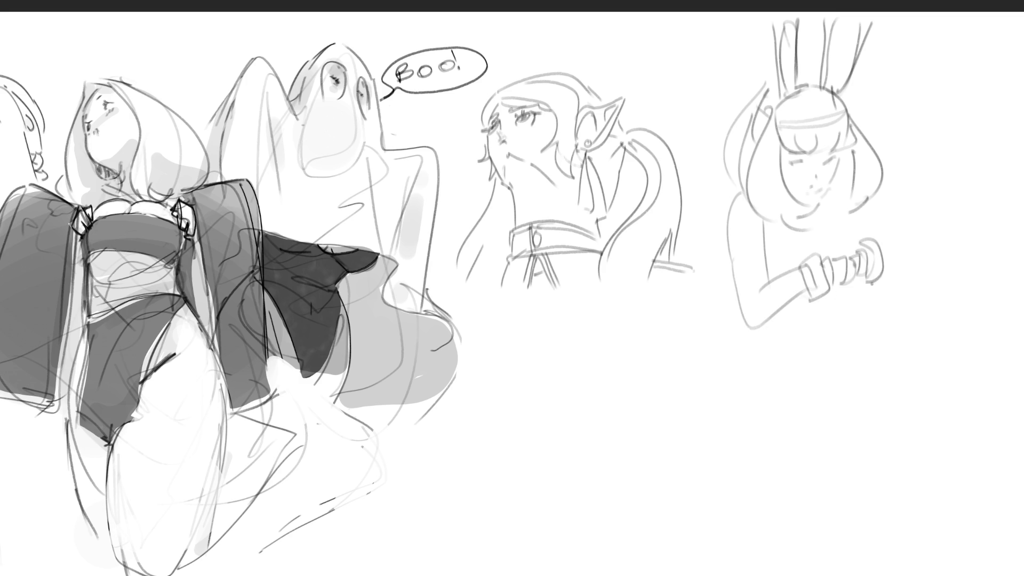
{"action": "mouse_move", "coordinate": [882, 247]}
{"action": "left_mouse_down"}
{"action": "mouse_move", "coordinate": [898, 288]}
{"action": "mouse_move", "coordinate": [907, 287]}
{"action": "left_mouse_up"}
{"action": "left_click_drag", "start_coordinate": [854, 210], "coordinate": [869, 237]}
Add the chin, arm line, collar and hand details, undoing a stray long side curve.
{"action": "mouse_move", "coordinate": [829, 198]}
{"action": "left_mouse_down"}
{"action": "mouse_move", "coordinate": [853, 195]}
{"action": "mouse_move", "coordinate": [884, 241]}
{"action": "left_mouse_up"}
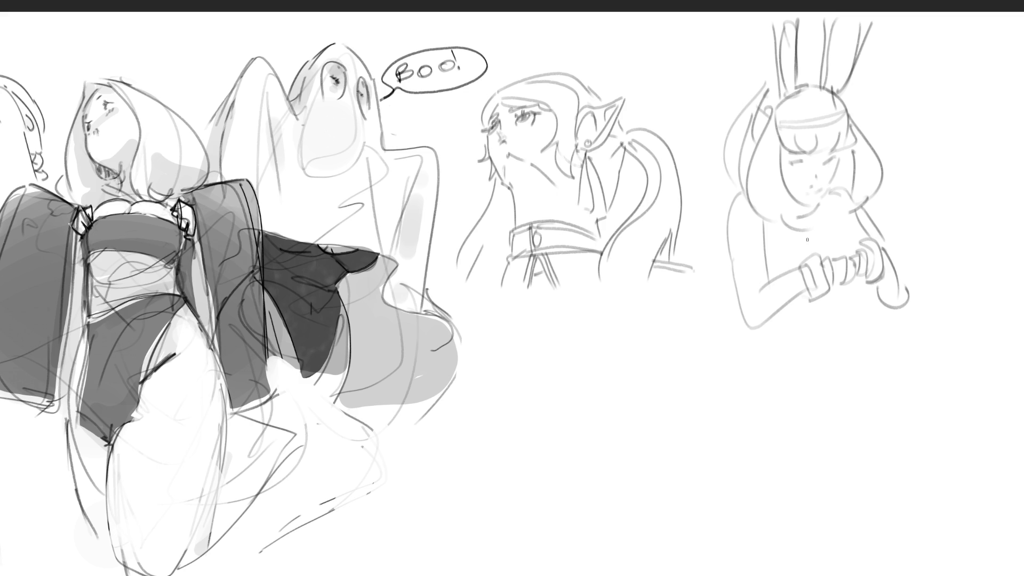
{"action": "left_click_drag", "start_coordinate": [770, 224], "coordinate": [828, 249]}
{"action": "left_click_drag", "start_coordinate": [824, 248], "coordinate": [799, 261]}
{"action": "mouse_move", "coordinate": [731, 215]}
{"action": "left_mouse_down"}
{"action": "mouse_move", "coordinate": [727, 246]}
{"action": "mouse_move", "coordinate": [792, 367]}
{"action": "left_mouse_up"}
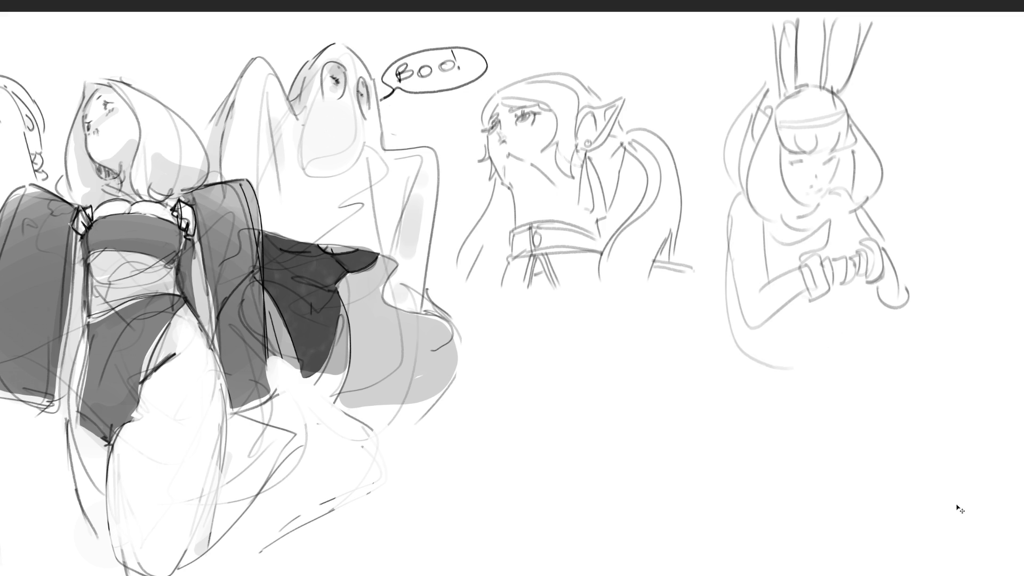
{"action": "key", "text": "ctrl+z"}
Sketch the upper body, hips and darker lower-body curves, then lasso the bunny-eared figure.
{"action": "left_click_drag", "start_coordinate": [842, 311], "coordinate": [752, 330]}
{"action": "left_click_drag", "start_coordinate": [799, 348], "coordinate": [765, 354]}
{"action": "left_click_drag", "start_coordinate": [840, 335], "coordinate": [803, 377]}
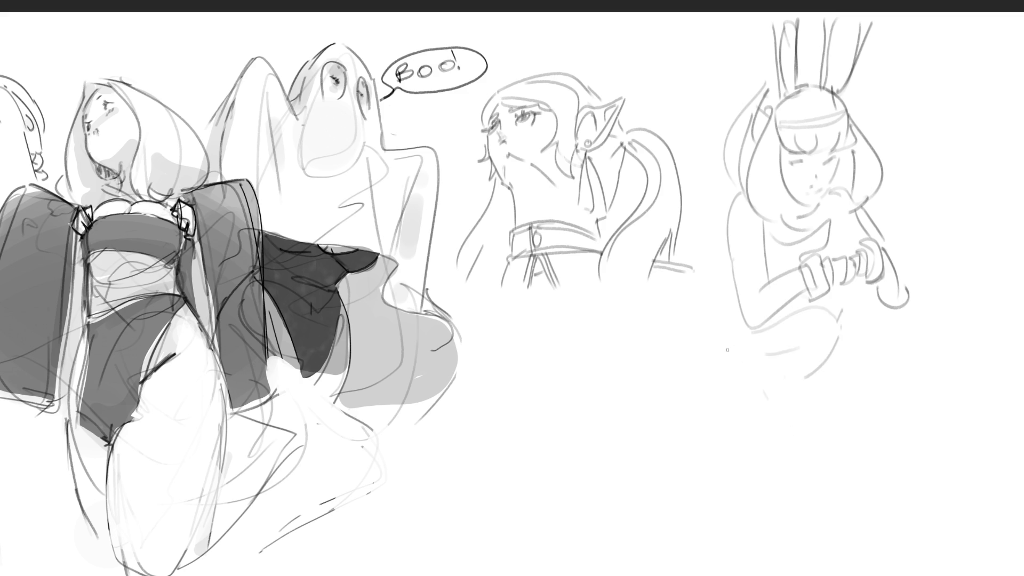
{"action": "left_click_drag", "start_coordinate": [732, 342], "coordinate": [729, 461]}
{"action": "left_click_drag", "start_coordinate": [838, 353], "coordinate": [823, 455]}
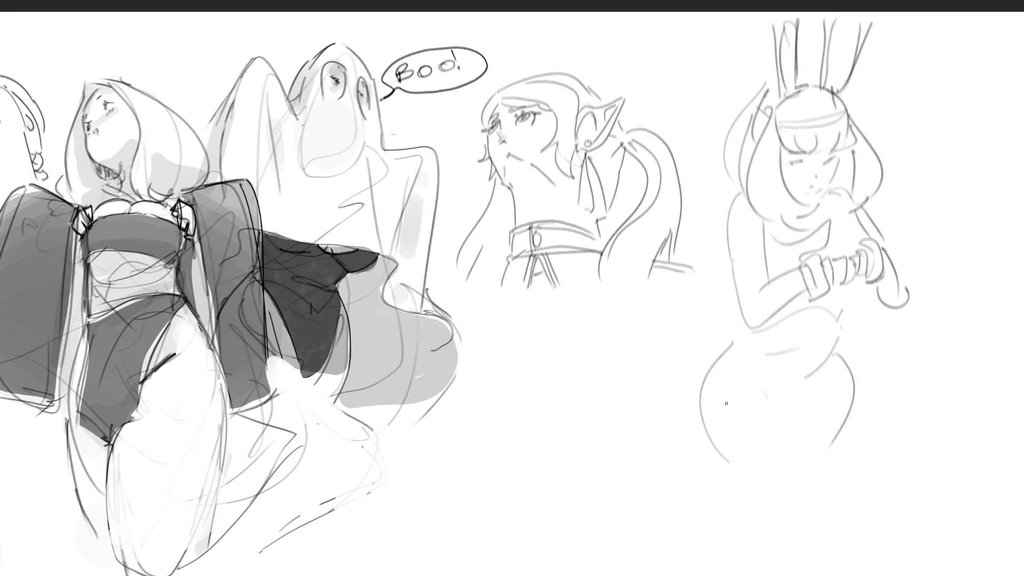
{"action": "mouse_move", "coordinate": [854, 394]}
{"action": "left_mouse_down"}
{"action": "mouse_move", "coordinate": [845, 476]}
{"action": "mouse_move", "coordinate": [825, 515]}
{"action": "left_mouse_up"}
{"action": "left_click_drag", "start_coordinate": [698, 419], "coordinate": [748, 539]}
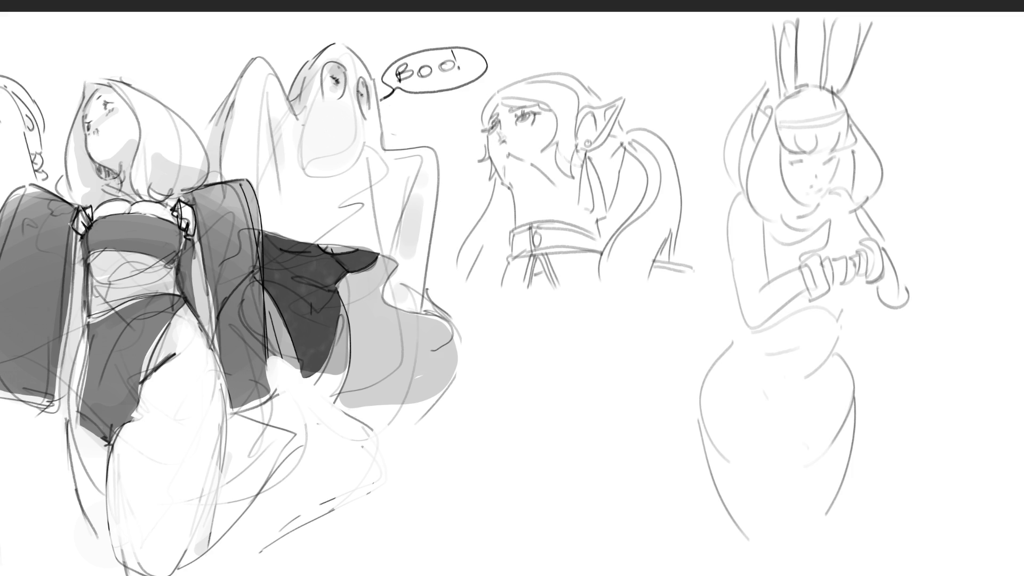
{"action": "mouse_move", "coordinate": [909, 212]}
{"action": "left_mouse_down"}
{"action": "mouse_move", "coordinate": [917, 67]}
{"action": "mouse_move", "coordinate": [705, 37]}
{"action": "mouse_move", "coordinate": [710, 240]}
{"action": "mouse_move", "coordinate": [661, 570]}
{"action": "mouse_move", "coordinate": [909, 213]}
{"action": "left_mouse_up"}
Erase the lassoed bunny-eared figure, deselect, and fit the whole sheet in view.
{"action": "key", "text": "Delete"}
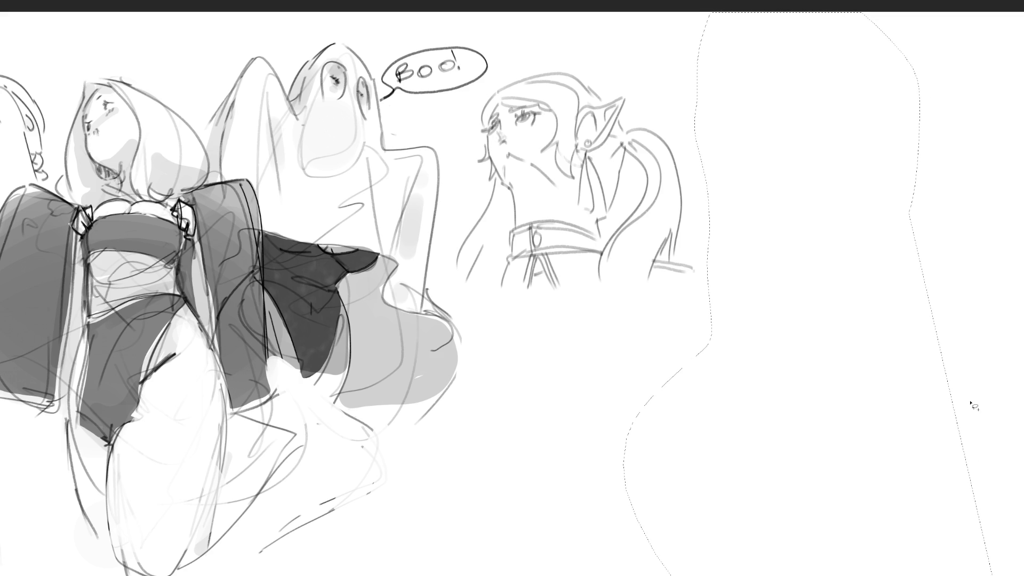
{"action": "key", "text": "ctrl+d"}
{"action": "key", "text": "ctrl+0"}
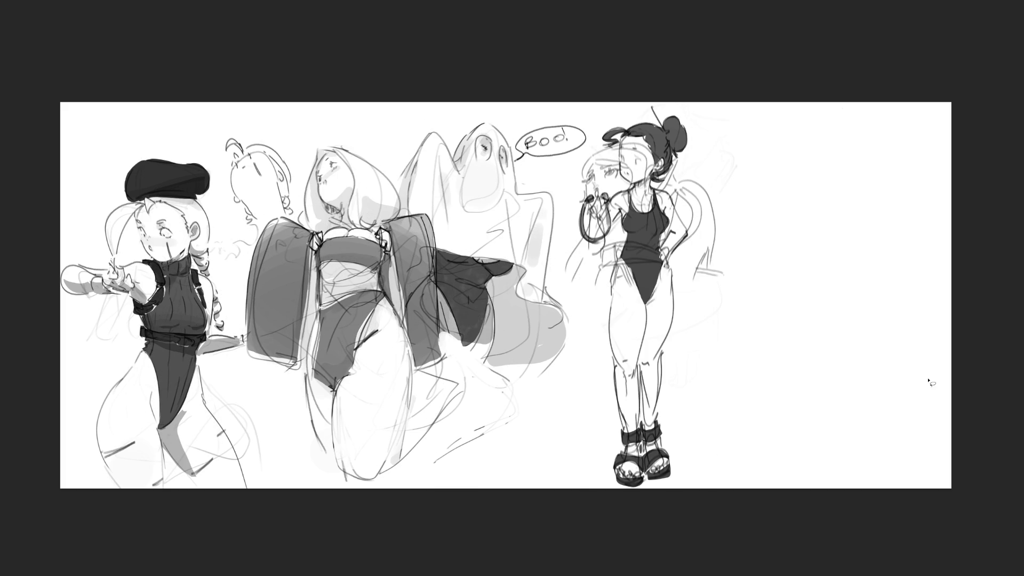
Move the swimsuit girl sketch to the sheet's far right edge with Free Transform.
{"action": "key", "text": "ctrl+t"}
{"action": "left_click_drag", "start_coordinate": [677, 248], "coordinate": [920, 248]}
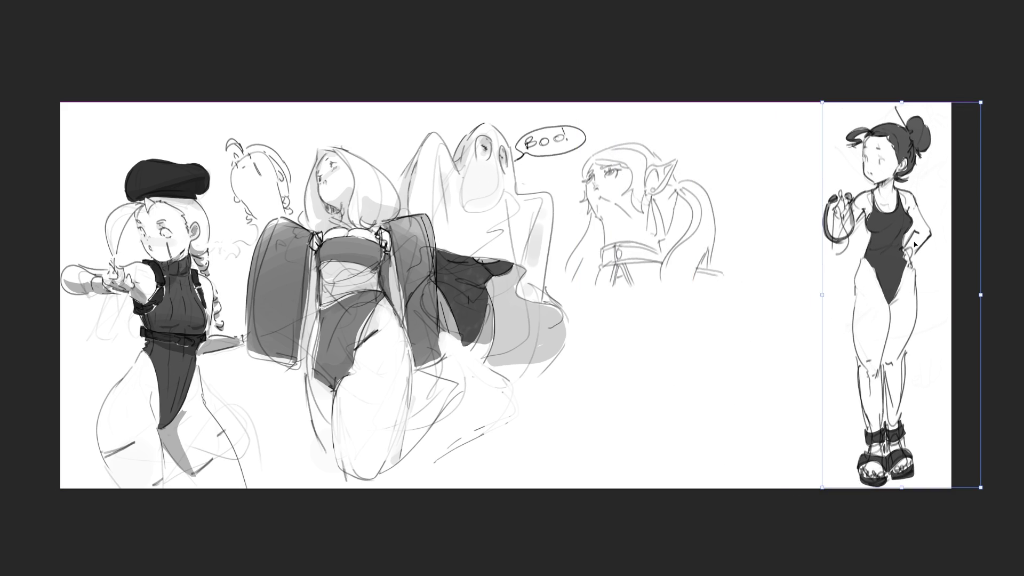
{"action": "key", "text": "Return"}
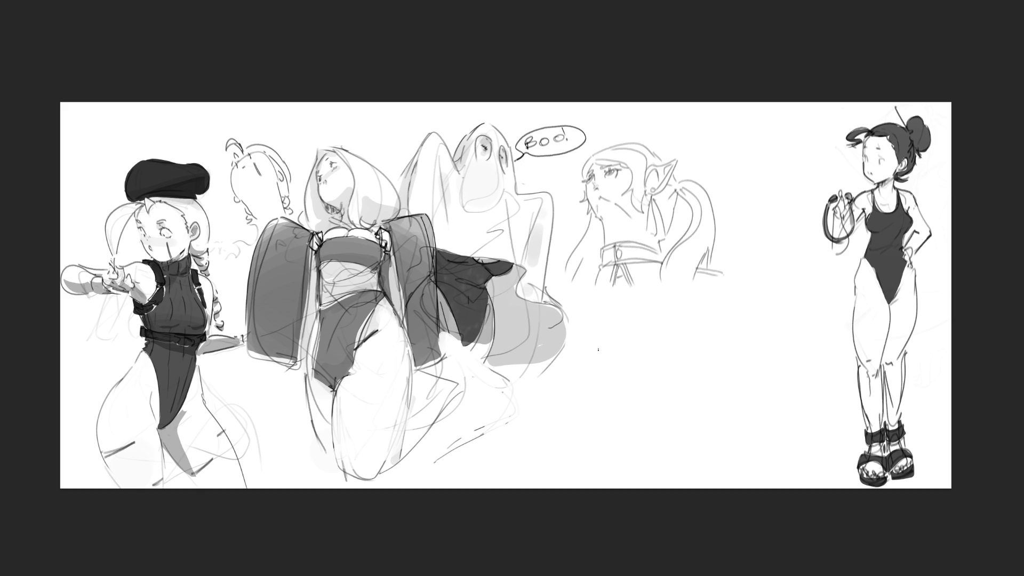
Draw the large rounded blob outline with small feet and a curling tail.
{"action": "mouse_move", "coordinate": [597, 349]}
{"action": "left_mouse_down"}
{"action": "mouse_move", "coordinate": [611, 408]}
{"action": "mouse_move", "coordinate": [611, 336]}
{"action": "mouse_move", "coordinate": [715, 292]}
{"action": "mouse_move", "coordinate": [730, 423]}
{"action": "left_mouse_up"}
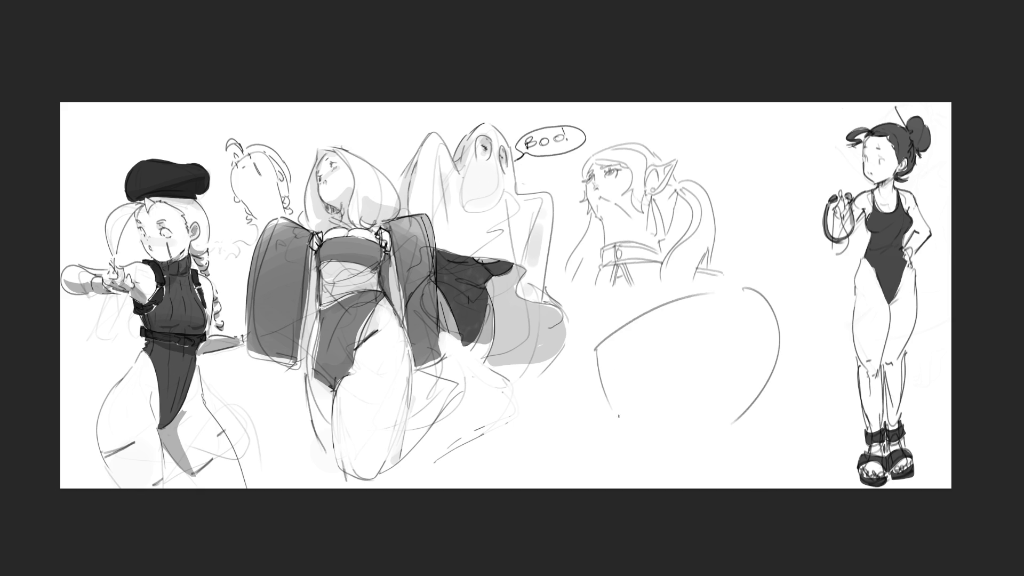
{"action": "mouse_move", "coordinate": [609, 399]}
{"action": "left_mouse_down"}
{"action": "mouse_move", "coordinate": [621, 417]}
{"action": "mouse_move", "coordinate": [738, 424]}
{"action": "left_mouse_up"}
{"action": "left_click_drag", "start_coordinate": [638, 428], "coordinate": [726, 430]}
{"action": "mouse_move", "coordinate": [749, 291]}
{"action": "left_mouse_down"}
{"action": "mouse_move", "coordinate": [818, 325]}
{"action": "mouse_move", "coordinate": [840, 357]}
{"action": "mouse_move", "coordinate": [802, 341]}
{"action": "mouse_move", "coordinate": [778, 301]}
{"action": "left_mouse_up"}
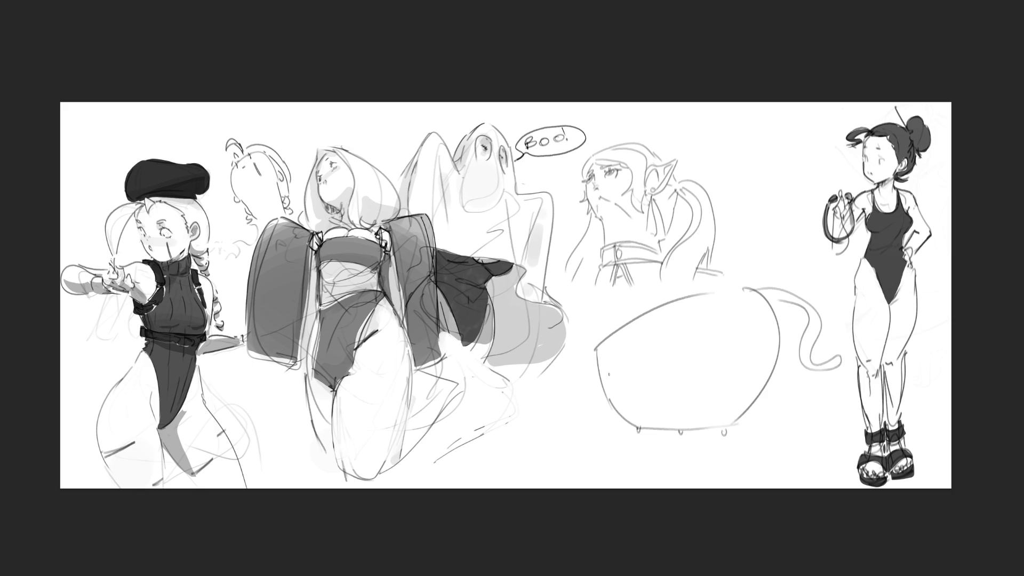
Add eyes, a mouth line, a side circle and a small mark to the blob's face.
{"action": "mouse_move", "coordinate": [608, 368]}
{"action": "left_mouse_down"}
{"action": "mouse_move", "coordinate": [659, 364]}
{"action": "mouse_move", "coordinate": [631, 391]}
{"action": "left_mouse_up"}
{"action": "left_click_drag", "start_coordinate": [632, 379], "coordinate": [661, 372]}
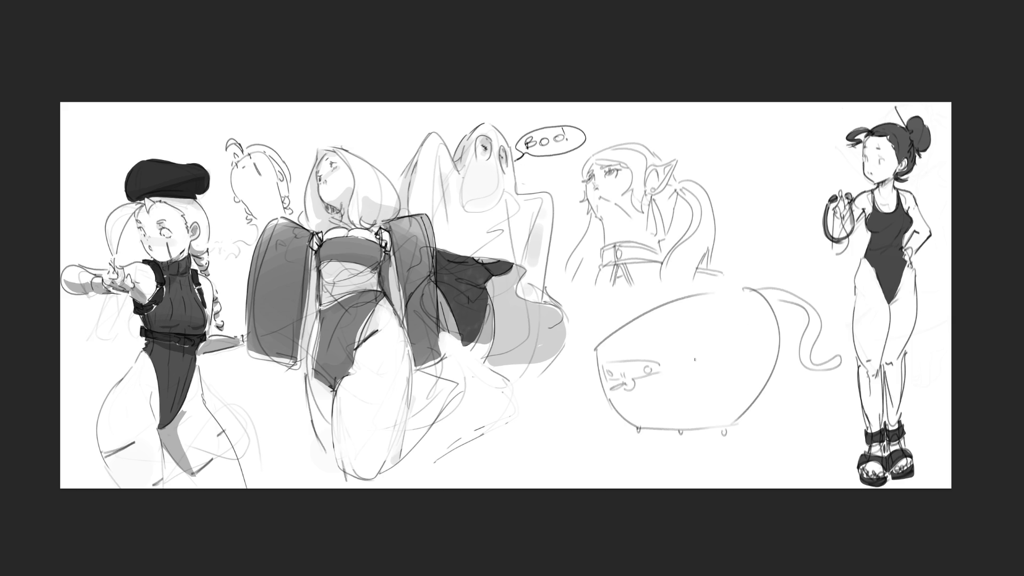
{"action": "left_click_drag", "start_coordinate": [697, 363], "coordinate": [702, 369]}
{"action": "left_click_drag", "start_coordinate": [595, 369], "coordinate": [595, 377]}
Draw ground lines under the blob and begin a small round creature above it.
{"action": "mouse_move", "coordinate": [609, 432]}
{"action": "left_mouse_down"}
{"action": "mouse_move", "coordinate": [812, 424]}
{"action": "mouse_move", "coordinate": [693, 430]}
{"action": "left_mouse_up"}
{"action": "left_click_drag", "start_coordinate": [819, 430], "coordinate": [705, 442]}
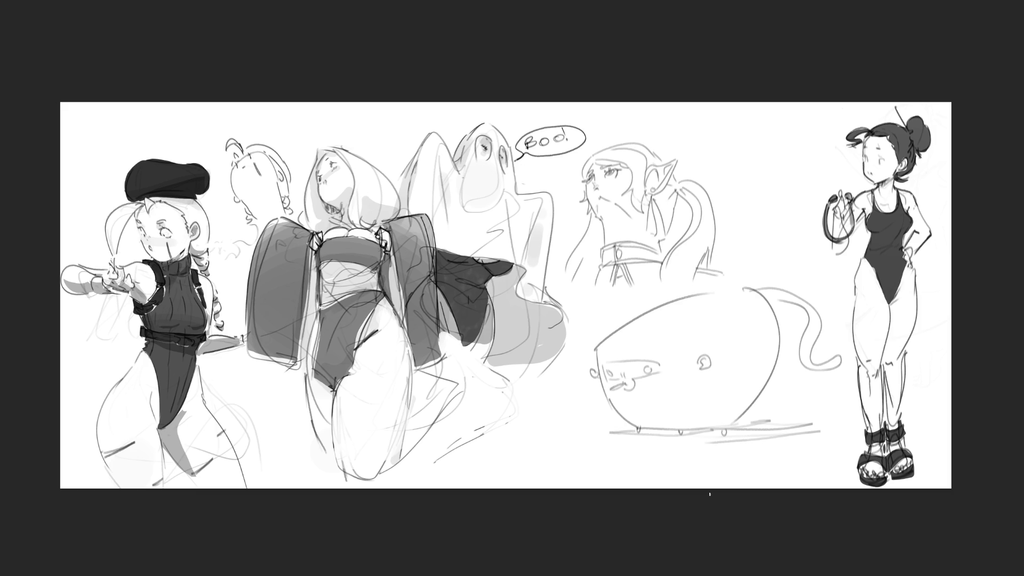
{"action": "left_click_drag", "start_coordinate": [726, 142], "coordinate": [738, 189]}
Complete the round creature's outline with little feet and stubby arms, undoing a stray arch.
{"action": "mouse_move", "coordinate": [727, 143]}
{"action": "left_mouse_down"}
{"action": "mouse_move", "coordinate": [762, 118]}
{"action": "mouse_move", "coordinate": [788, 207]}
{"action": "left_mouse_up"}
{"action": "mouse_move", "coordinate": [735, 186]}
{"action": "left_mouse_down"}
{"action": "mouse_move", "coordinate": [797, 192]}
{"action": "mouse_move", "coordinate": [746, 216]}
{"action": "mouse_move", "coordinate": [781, 217]}
{"action": "left_mouse_up"}
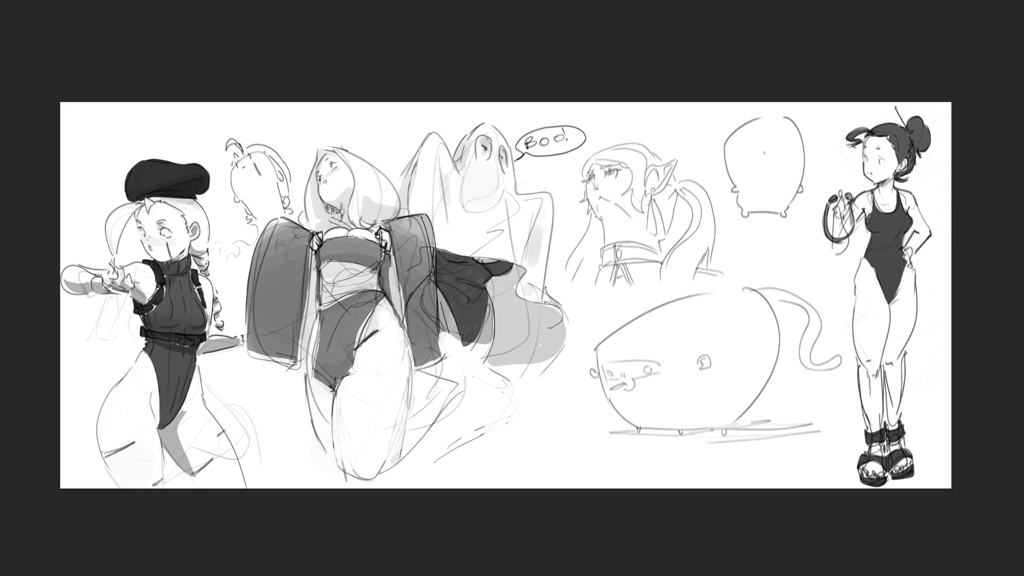
{"action": "mouse_move", "coordinate": [778, 152]}
{"action": "left_mouse_down"}
{"action": "mouse_move", "coordinate": [768, 152]}
{"action": "mouse_move", "coordinate": [779, 153]}
{"action": "mouse_move", "coordinate": [774, 171]}
{"action": "mouse_move", "coordinate": [730, 131]}
{"action": "mouse_move", "coordinate": [756, 140]}
{"action": "mouse_move", "coordinate": [796, 133]}
{"action": "mouse_move", "coordinate": [786, 147]}
{"action": "mouse_move", "coordinate": [784, 118]}
{"action": "left_mouse_up"}
{"action": "mouse_move", "coordinate": [723, 160]}
{"action": "left_mouse_down"}
{"action": "mouse_move", "coordinate": [715, 166]}
{"action": "mouse_move", "coordinate": [726, 170]}
{"action": "left_mouse_up"}
{"action": "left_click_drag", "start_coordinate": [804, 148], "coordinate": [807, 157]}
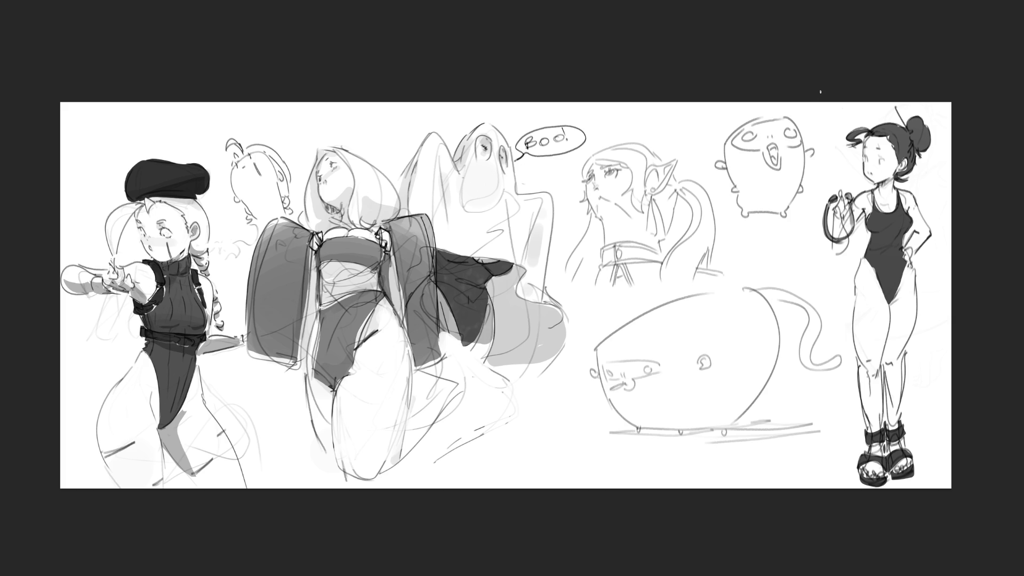
{"action": "mouse_move", "coordinate": [749, 212]}
{"action": "left_mouse_down"}
{"action": "mouse_move", "coordinate": [767, 182]}
{"action": "mouse_move", "coordinate": [791, 212]}
{"action": "mouse_move", "coordinate": [768, 207]}
{"action": "mouse_move", "coordinate": [783, 212]}
{"action": "left_mouse_up"}
{"action": "key", "text": "ctrl+z"}
{"action": "key", "text": "ctrl+z"}
{"action": "key", "text": "ctrl+z"}
Add motion lines and a head tuft, then a rim hatched into a striped cup.
{"action": "left_click_drag", "start_coordinate": [820, 154], "coordinate": [816, 184]}
{"action": "left_click_drag", "start_coordinate": [724, 180], "coordinate": [735, 204]}
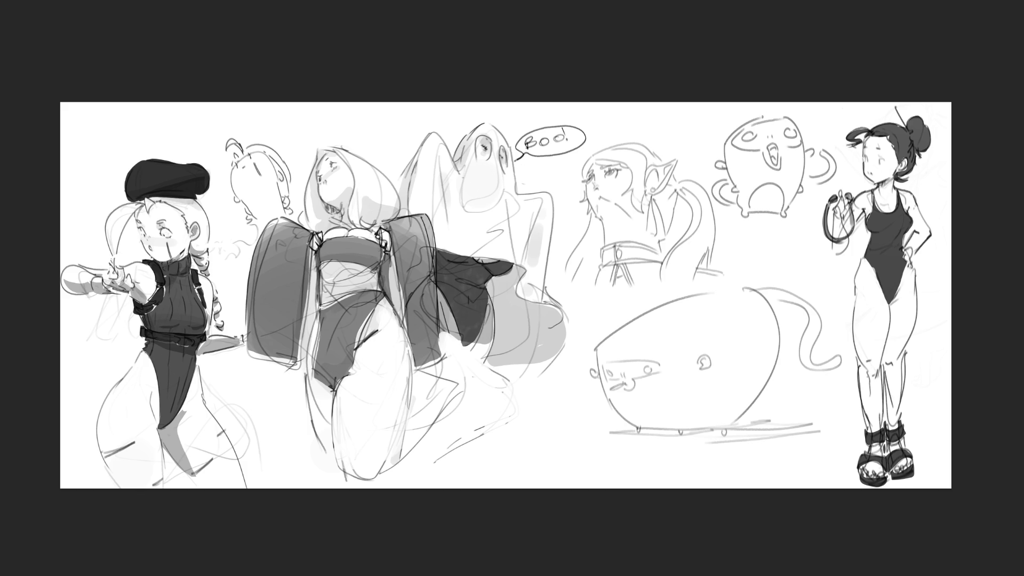
{"action": "left_click_drag", "start_coordinate": [762, 117], "coordinate": [769, 115]}
{"action": "mouse_move", "coordinate": [727, 210]}
{"action": "left_mouse_down"}
{"action": "mouse_move", "coordinate": [786, 230]}
{"action": "mouse_move", "coordinate": [798, 214]}
{"action": "left_mouse_up"}
{"action": "left_click_drag", "start_coordinate": [731, 211], "coordinate": [728, 232]}
{"action": "mouse_move", "coordinate": [741, 211]}
{"action": "left_mouse_down"}
{"action": "mouse_move", "coordinate": [738, 228]}
{"action": "mouse_move", "coordinate": [751, 232]}
{"action": "left_mouse_up"}
{"action": "mouse_move", "coordinate": [769, 213]}
{"action": "left_mouse_down"}
{"action": "mouse_move", "coordinate": [764, 230]}
{"action": "mouse_move", "coordinate": [773, 229]}
{"action": "left_mouse_up"}
{"action": "mouse_move", "coordinate": [786, 215]}
{"action": "left_mouse_down"}
{"action": "mouse_move", "coordinate": [783, 229]}
{"action": "mouse_move", "coordinate": [793, 221]}
{"action": "left_mouse_up"}
{"action": "left_click_drag", "start_coordinate": [803, 209], "coordinate": [799, 226]}
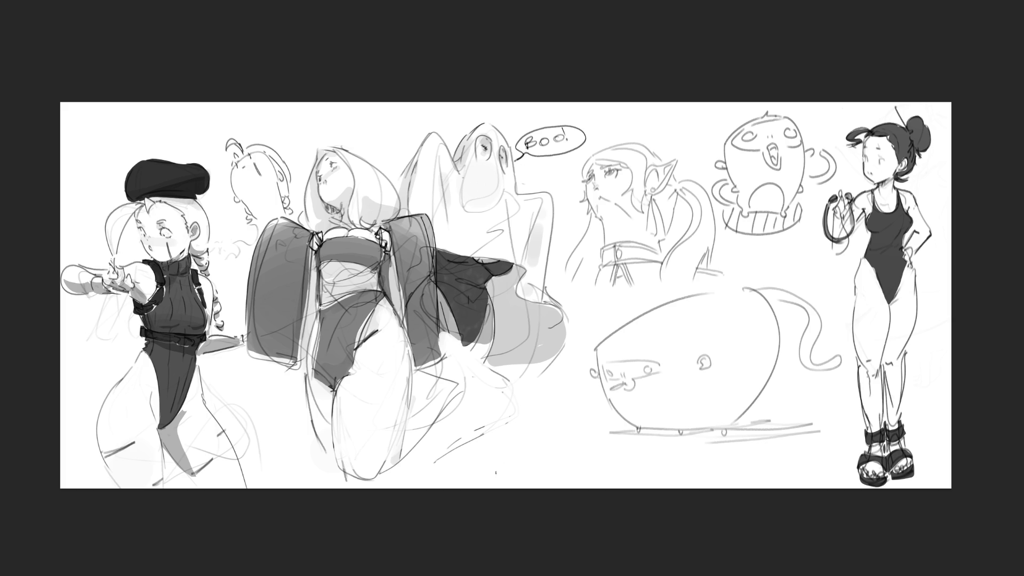
Sketch a teardrop shape near the bottom centre with small arched strokes around it.
{"action": "mouse_move", "coordinate": [501, 487]}
{"action": "left_mouse_down"}
{"action": "mouse_move", "coordinate": [519, 473]}
{"action": "mouse_move", "coordinate": [517, 488]}
{"action": "mouse_move", "coordinate": [518, 468]}
{"action": "left_mouse_up"}
{"action": "left_click_drag", "start_coordinate": [466, 487], "coordinate": [490, 486]}
{"action": "left_click_drag", "start_coordinate": [513, 433], "coordinate": [523, 445]}
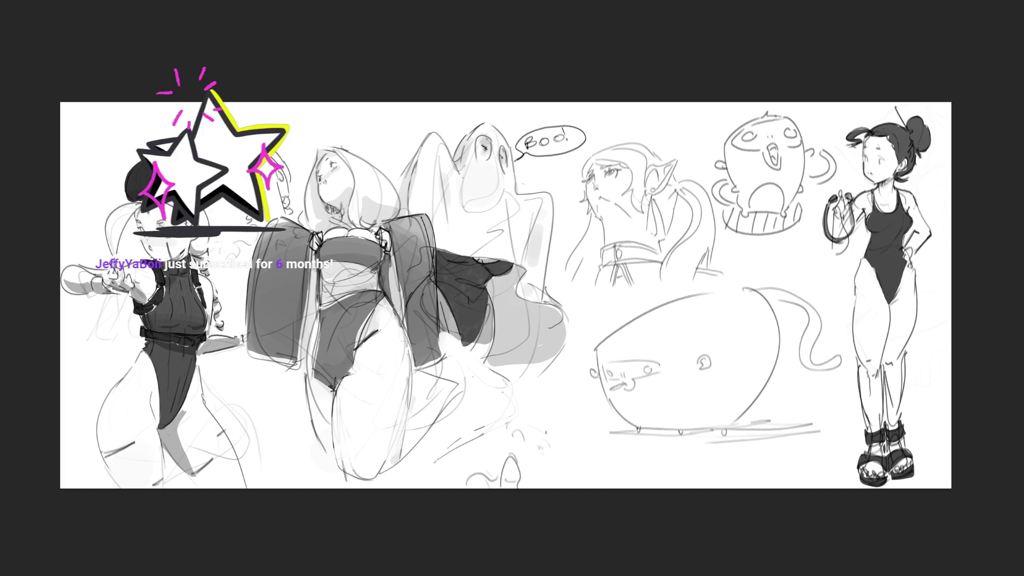
Add three small pencil strokes beside the teardrop sketch at the bottom middle.
{"action": "left_click_drag", "start_coordinate": [525, 449], "coordinate": [540, 462]}
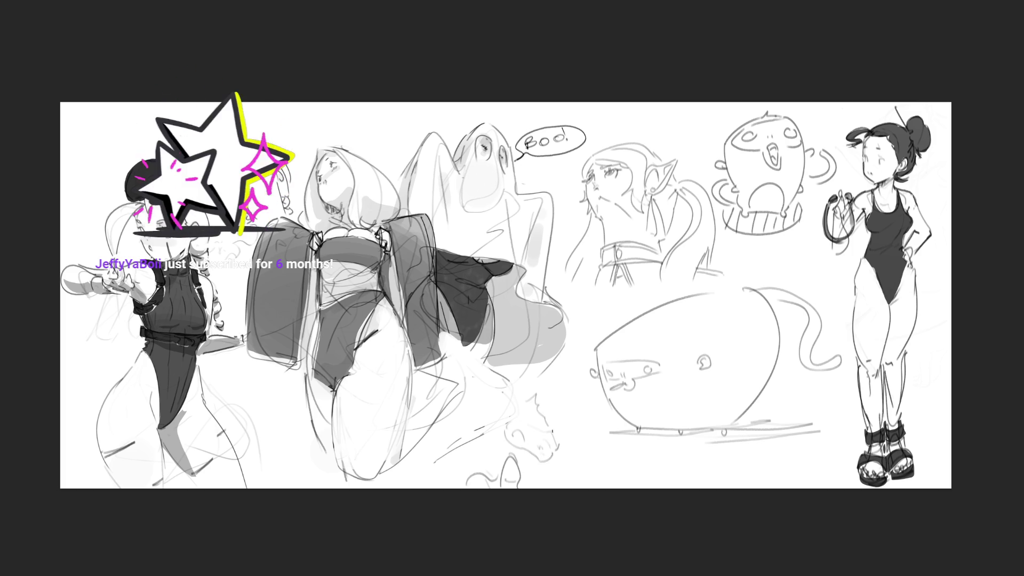
{"action": "left_click_drag", "start_coordinate": [564, 440], "coordinate": [571, 454]}
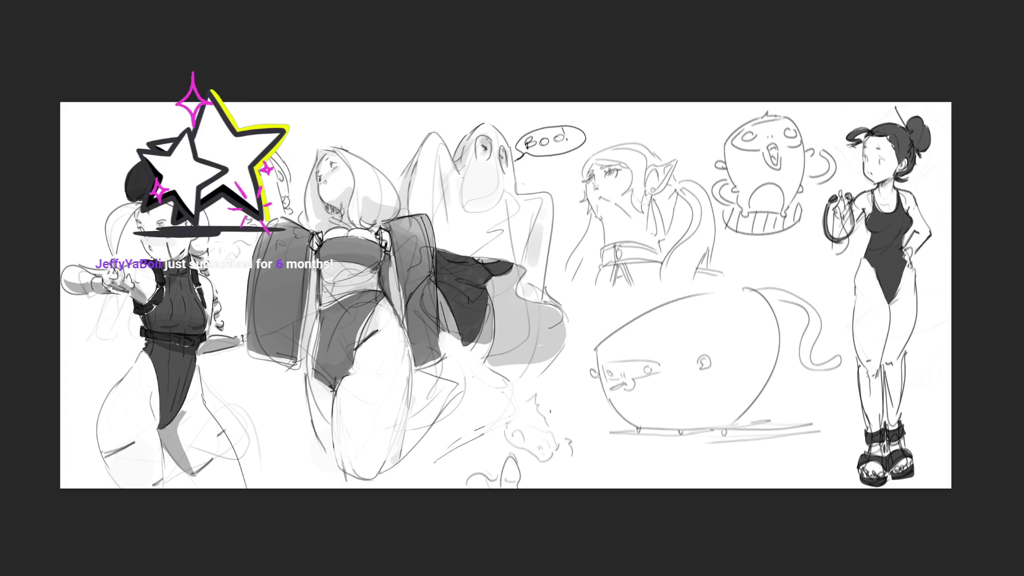
{"action": "left_click_drag", "start_coordinate": [512, 403], "coordinate": [472, 453]}
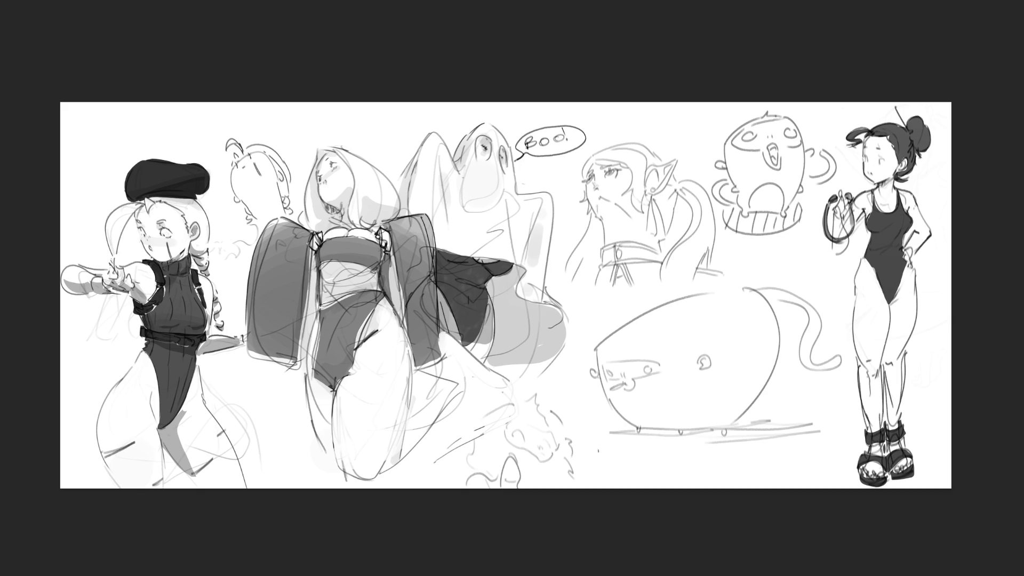
Hand-letter END under the blob creature and add a signature beside it.
{"action": "mouse_move", "coordinate": [592, 450]}
{"action": "left_mouse_down"}
{"action": "mouse_move", "coordinate": [599, 482]}
{"action": "mouse_move", "coordinate": [609, 446]}
{"action": "mouse_move", "coordinate": [619, 480]}
{"action": "mouse_move", "coordinate": [629, 470]}
{"action": "mouse_move", "coordinate": [660, 480]}
{"action": "mouse_move", "coordinate": [647, 483]}
{"action": "mouse_move", "coordinate": [671, 478]}
{"action": "mouse_move", "coordinate": [680, 461]}
{"action": "mouse_move", "coordinate": [735, 466]}
{"action": "left_mouse_up"}
{"action": "left_click_drag", "start_coordinate": [680, 481], "coordinate": [752, 468]}
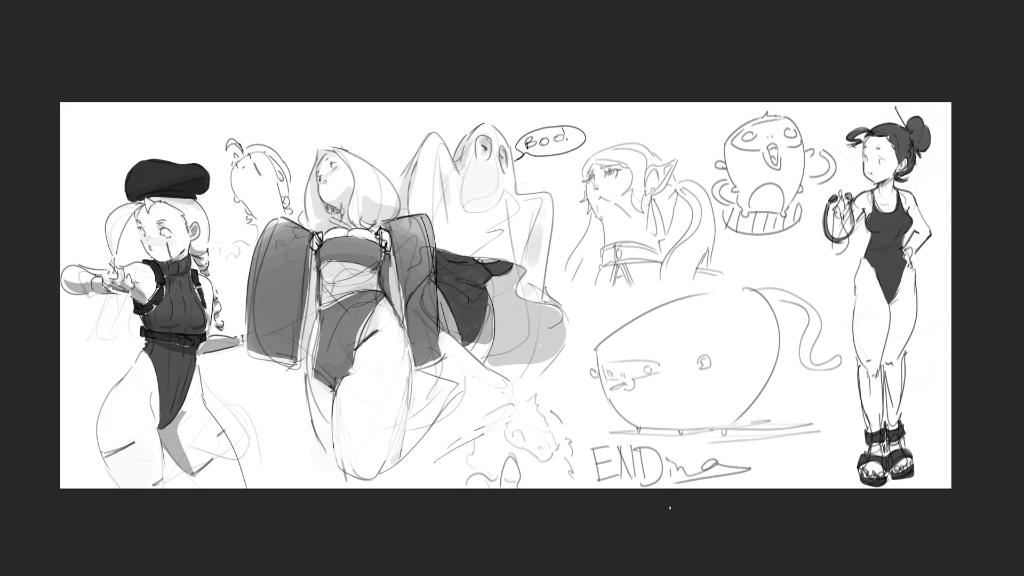